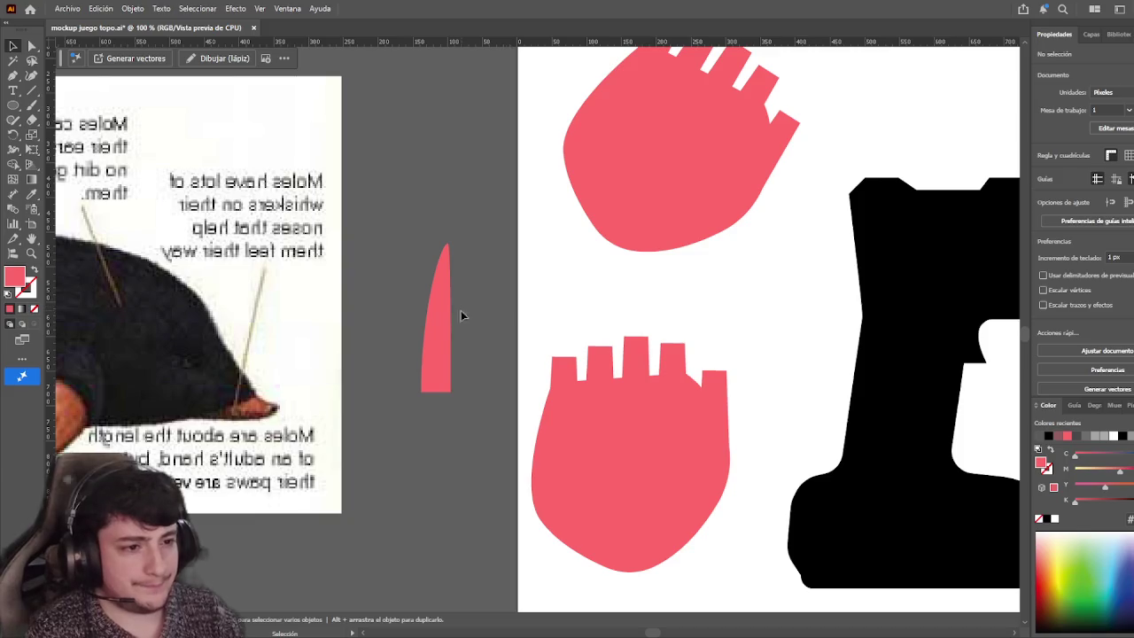
Select the thin pink claw shape on the pasteboard beside the mole reference image
left_click(444, 333)
Move the pink claw onto the artboard beside the lower paw and shorten it
left_click(497, 304)
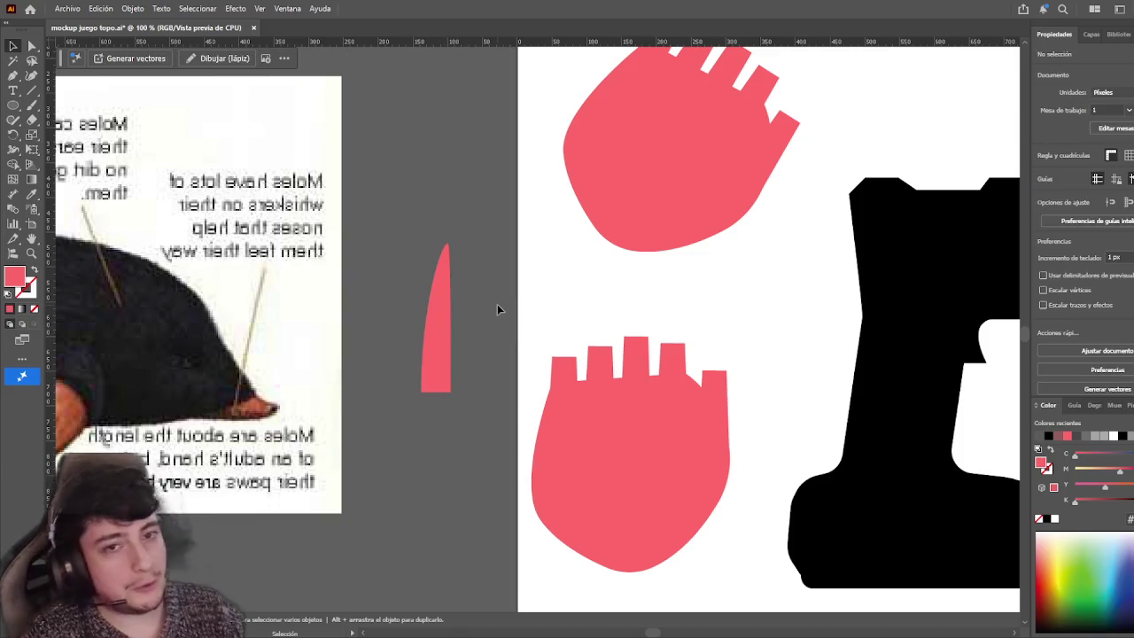
scroll(502, 298, "right", 1)
left_click_drag(427, 331, 557, 303)
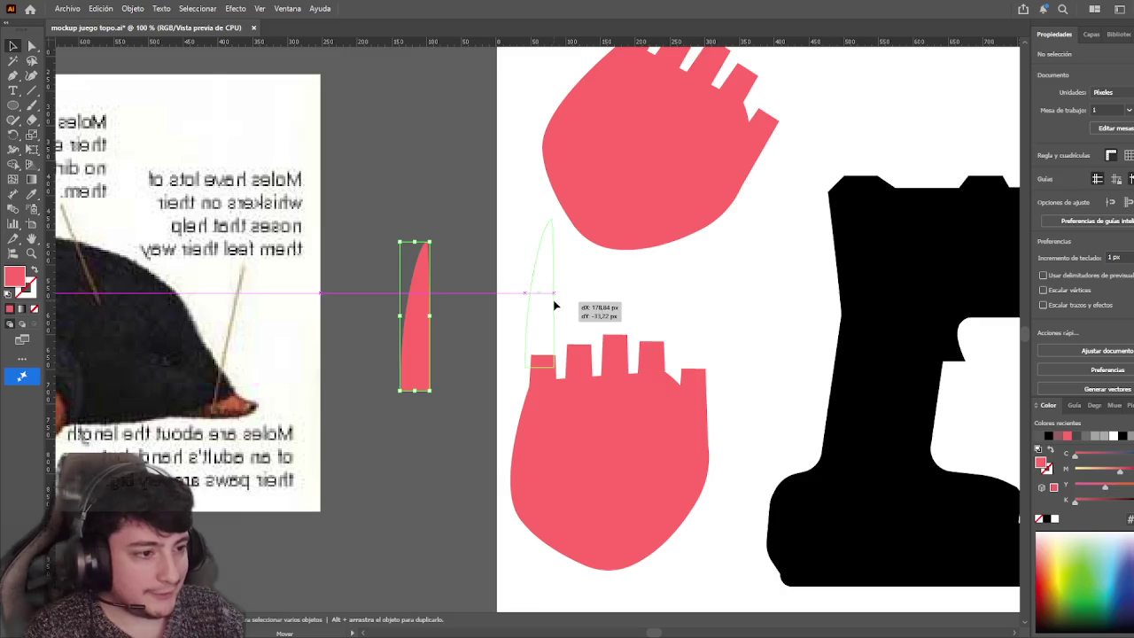
scroll(557, 304, "up", 3)
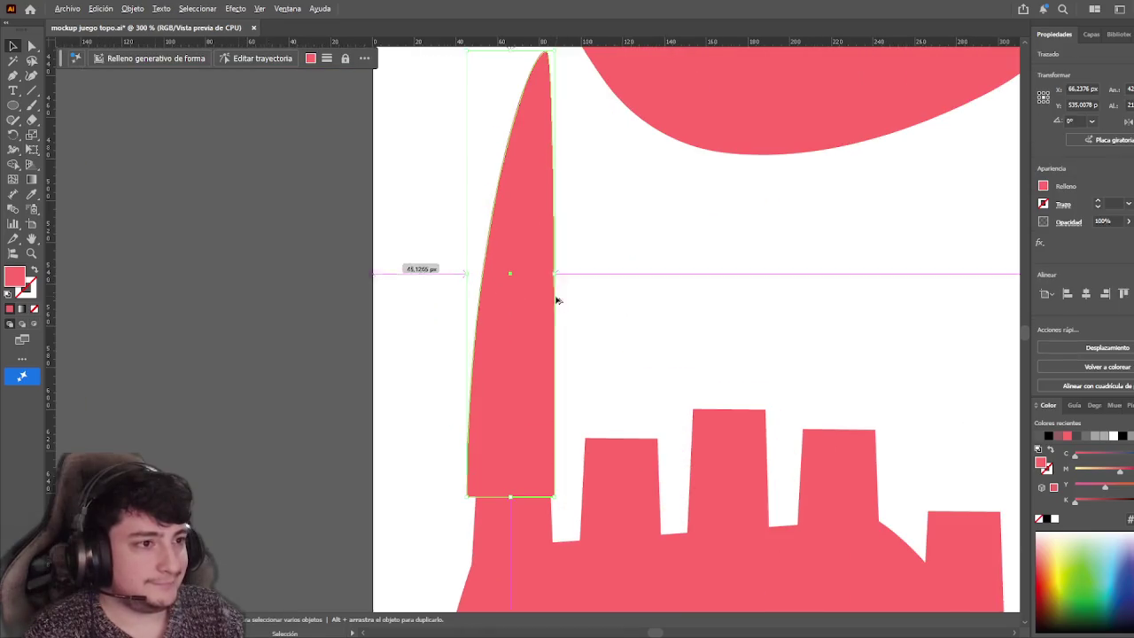
left_click_drag(510, 53, 510, 246)
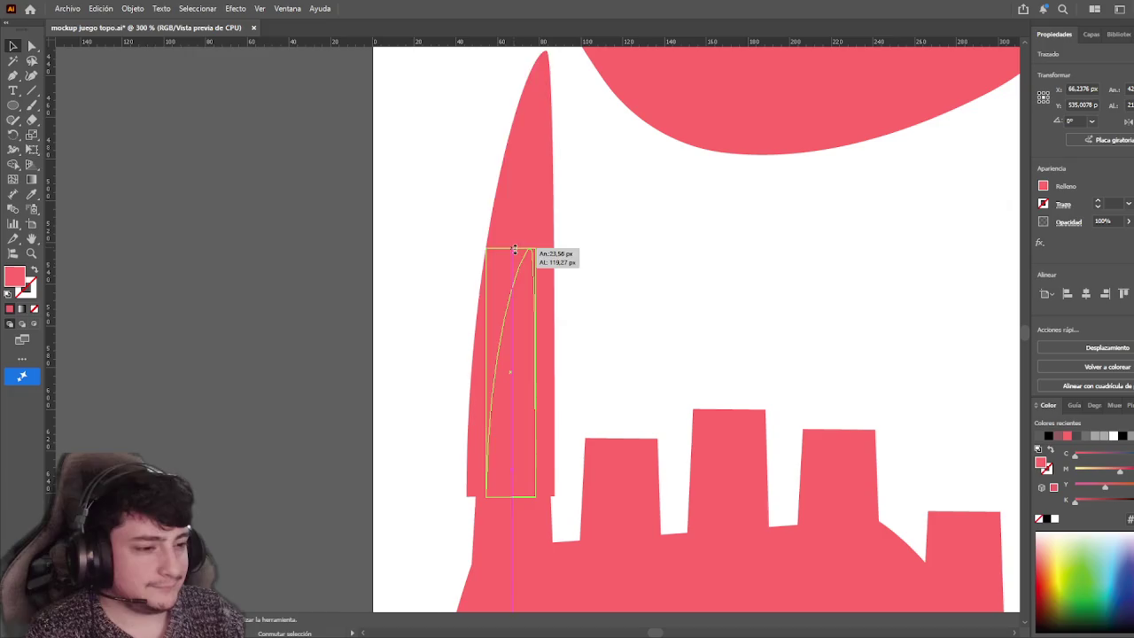
left_click_drag(518, 415, 534, 398)
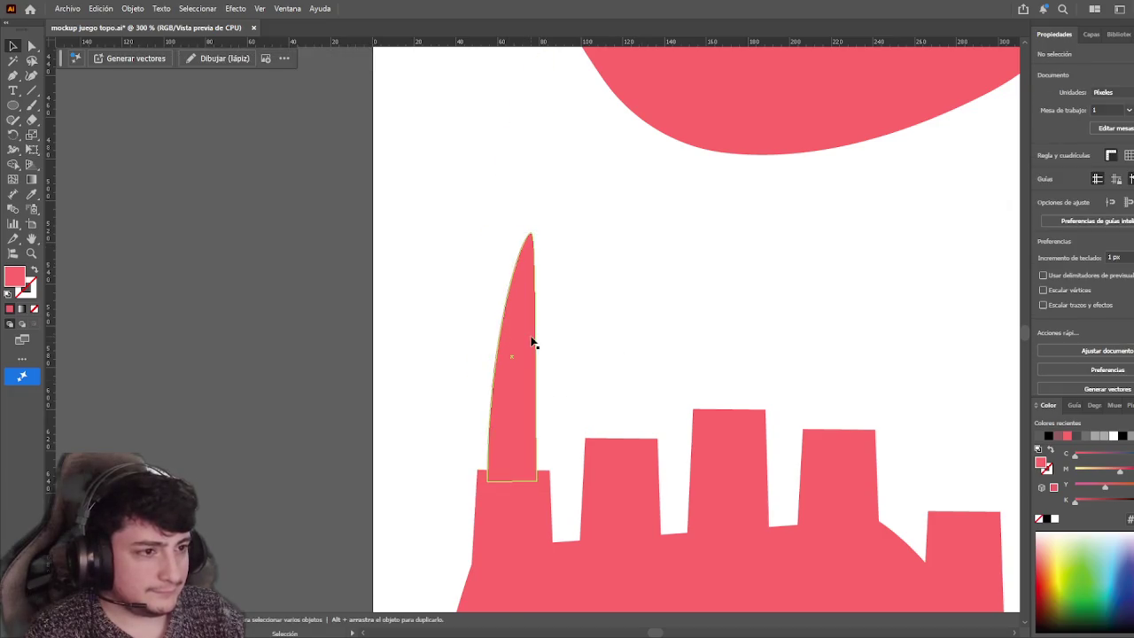
left_click_drag(532, 342, 532, 336)
Shorten and widen the claw so it fits a finger stub
left_click(625, 324)
left_click_drag(626, 325, 614, 317)
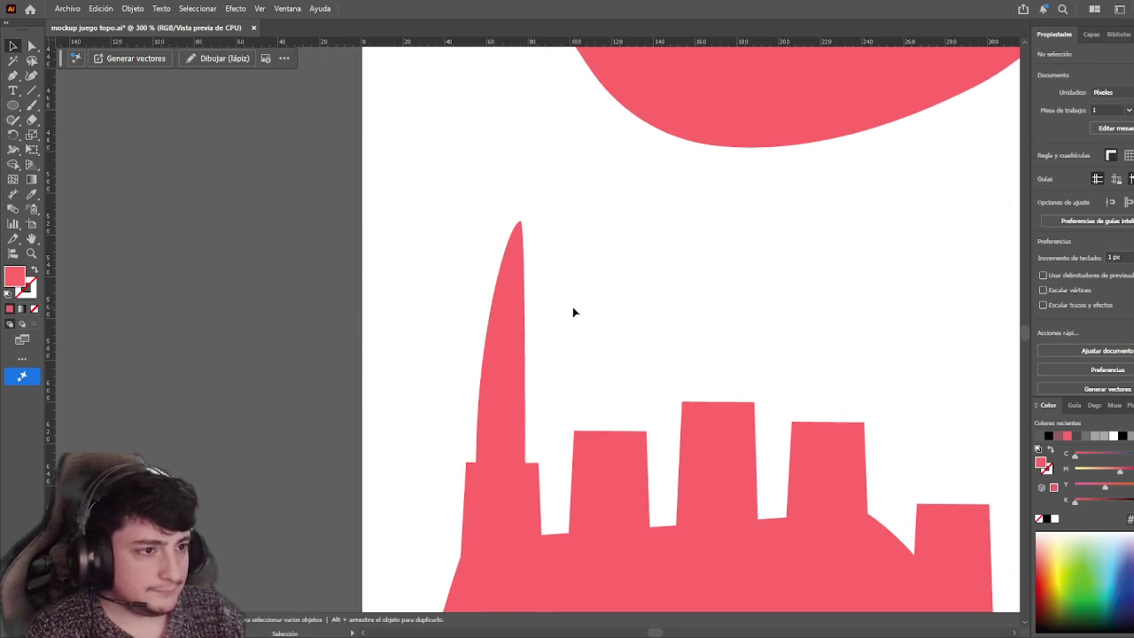
left_click(511, 286)
left_click_drag(501, 222, 496, 263)
left_click(625, 291)
left_click(519, 363)
left_click_drag(526, 370, 532, 369)
left_click(587, 329)
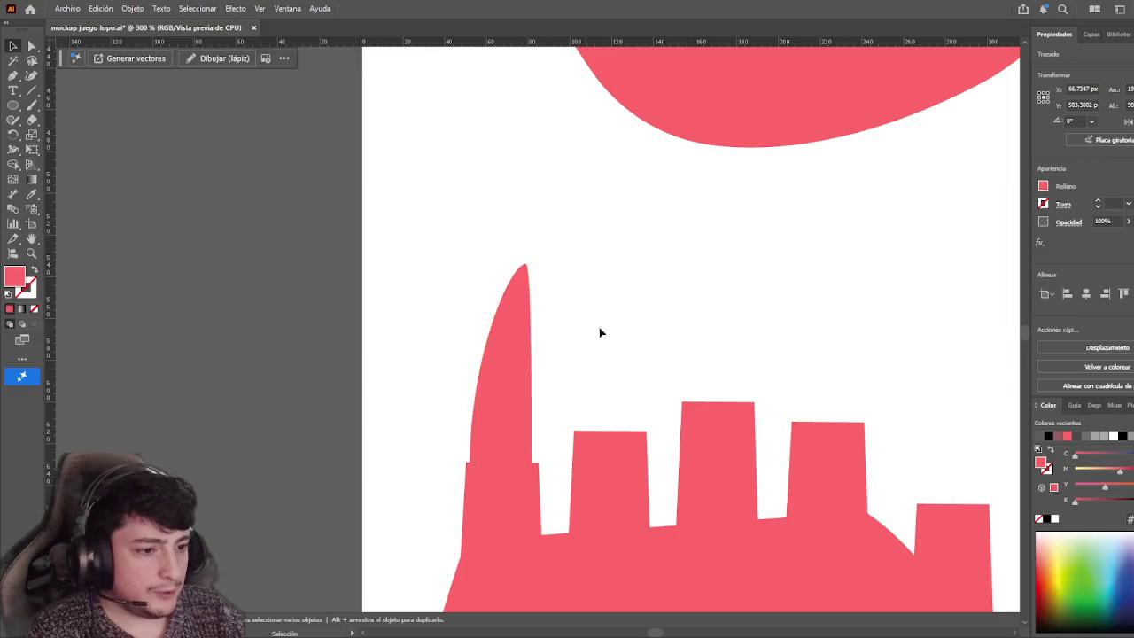
Place copies of the claw onto the next finger stubs of the paw
scroll(576, 301, "down", 2)
mouse_move(462, 344)
left_mouse_down()
mouse_move(571, 321)
mouse_move(628, 338)
left_mouse_up()
left_click(559, 332)
Nudge the rightmost claw into alignment with its finger stub
scroll(683, 360, "up", 4)
left_click(682, 360)
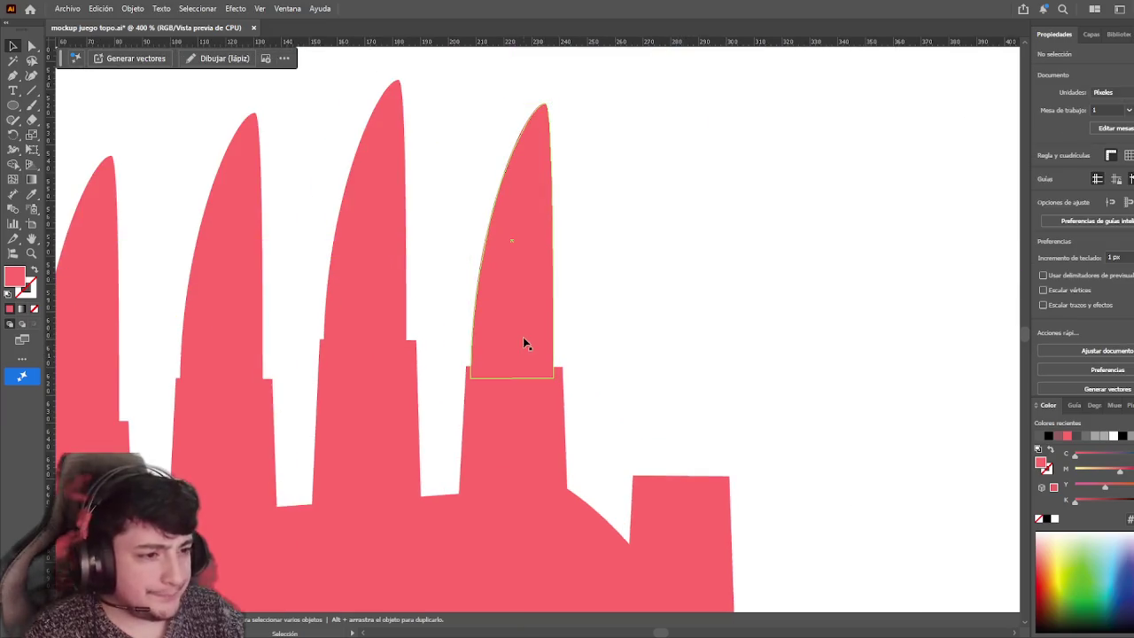
left_click_drag(523, 340, 543, 336)
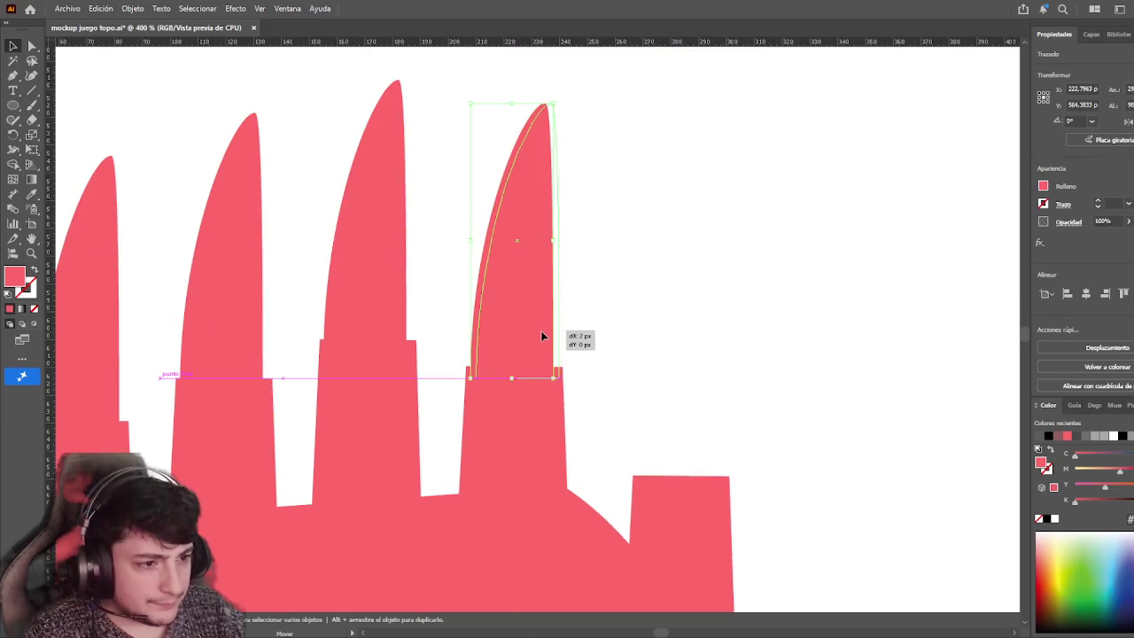
left_click_drag(543, 335, 541, 336)
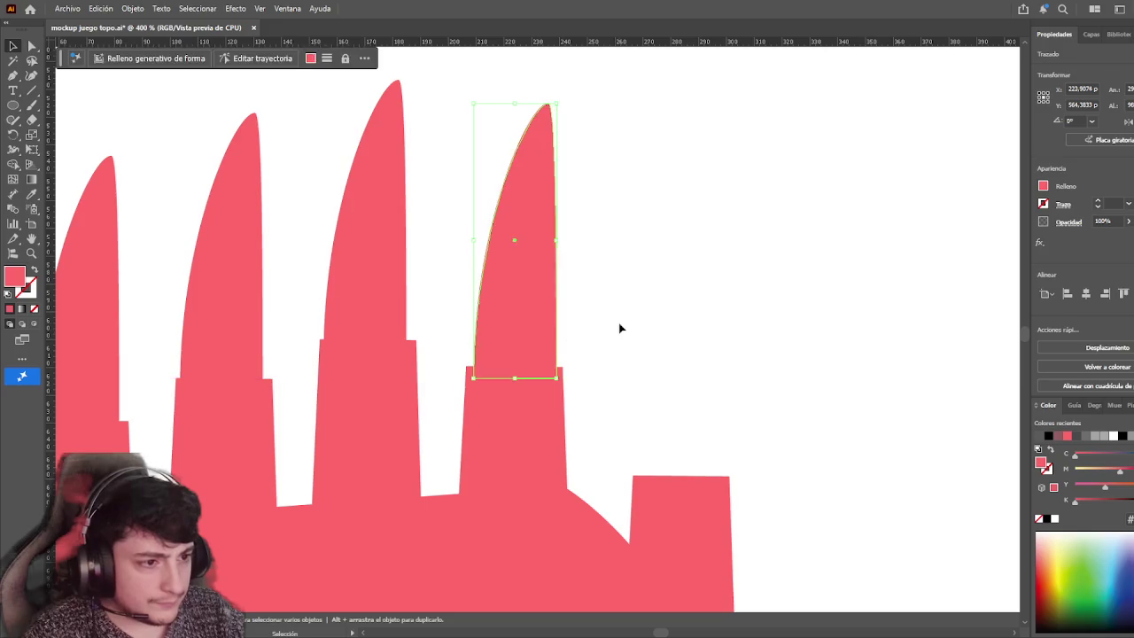
left_click(620, 330)
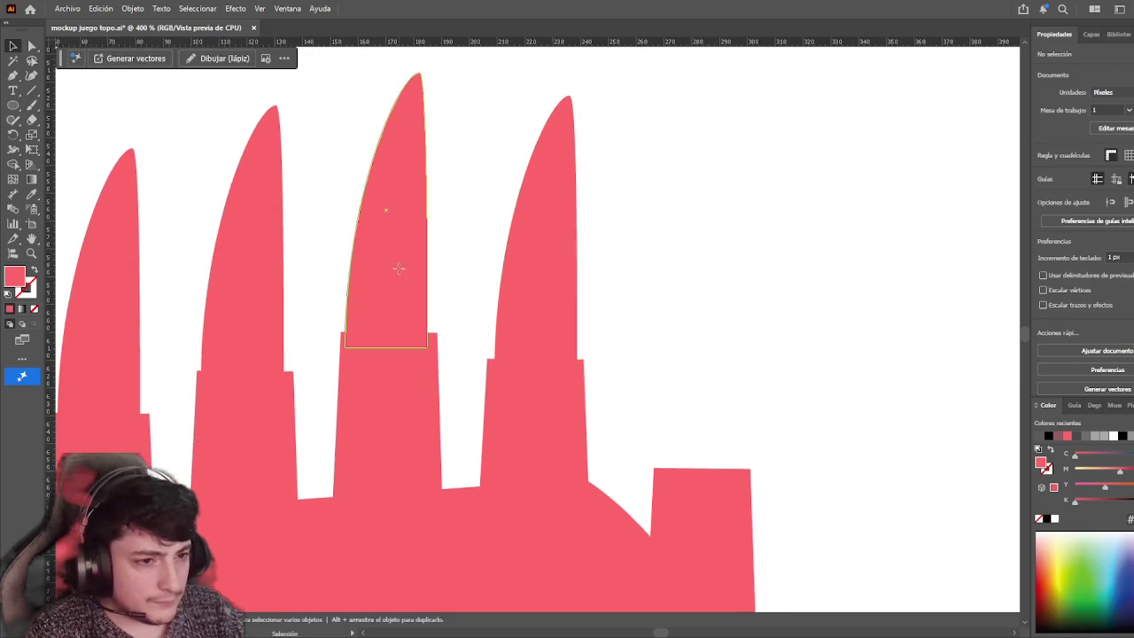
Check and nudge the middle and leftmost claws on their fingers
left_click(403, 269)
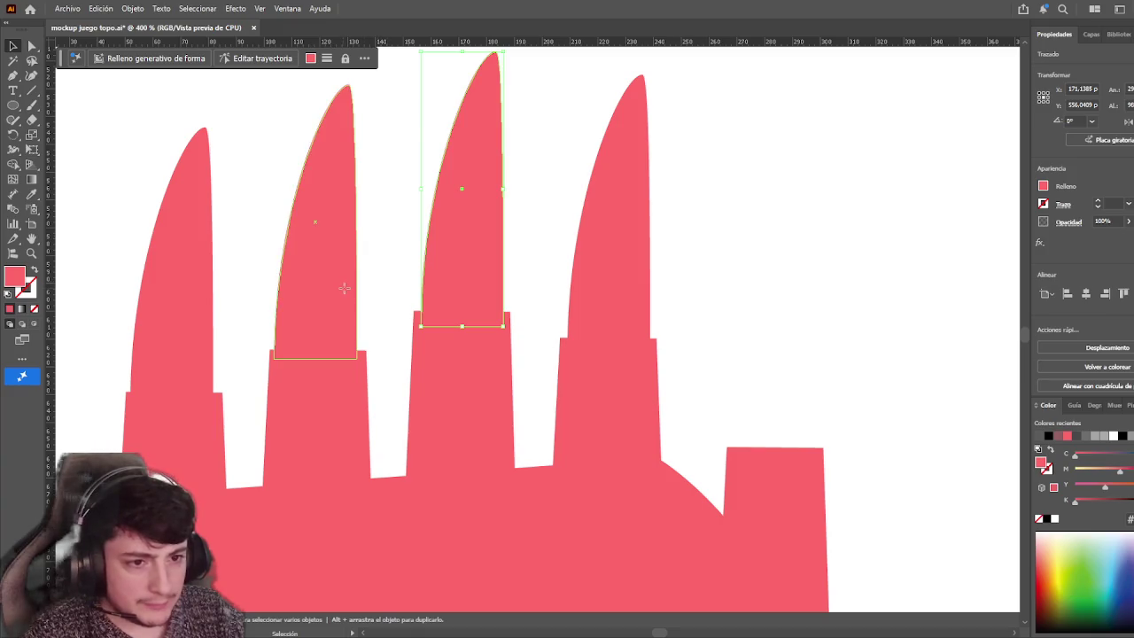
left_click(404, 283)
left_click_drag(194, 310, 195, 310)
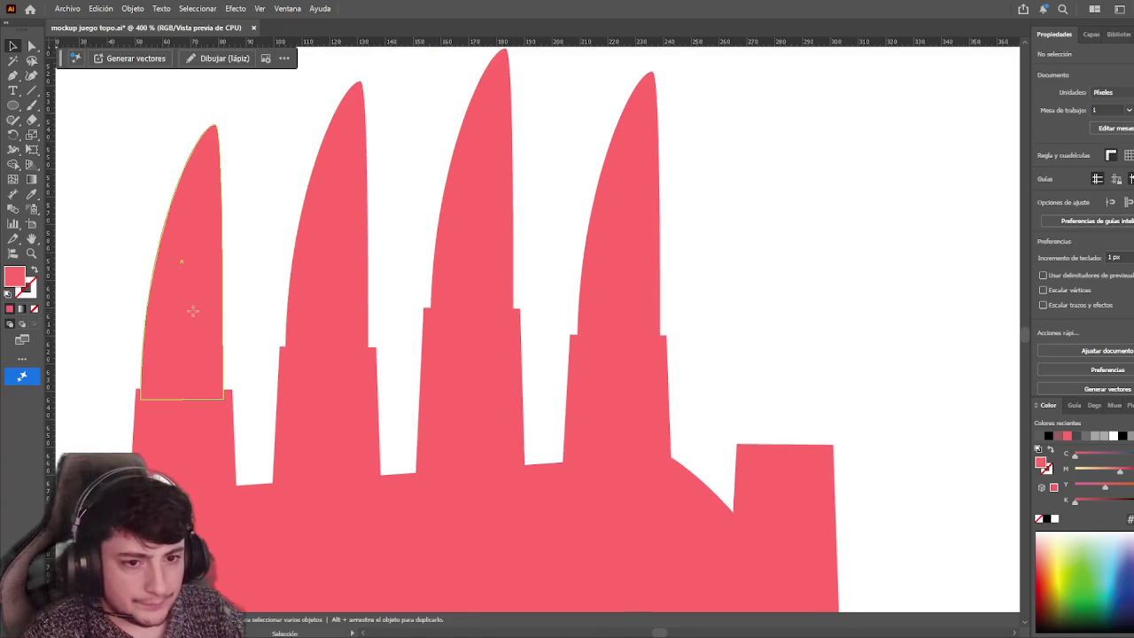
left_click(257, 301)
left_click_drag(261, 299, 433, 298)
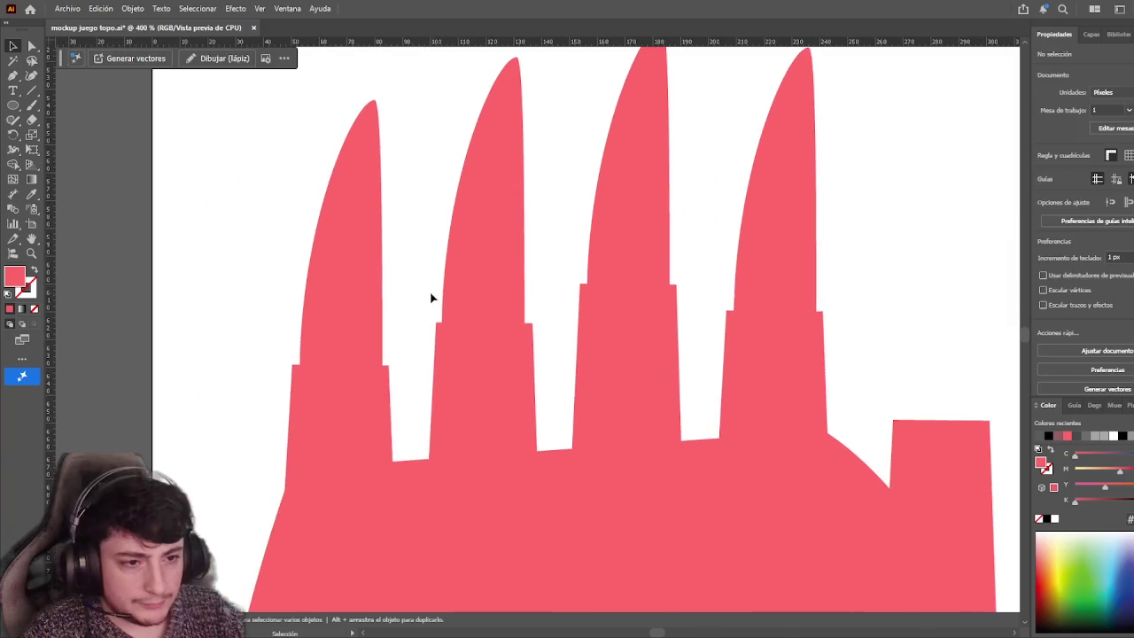
scroll(320, 340, "up", 3)
left_click(319, 340)
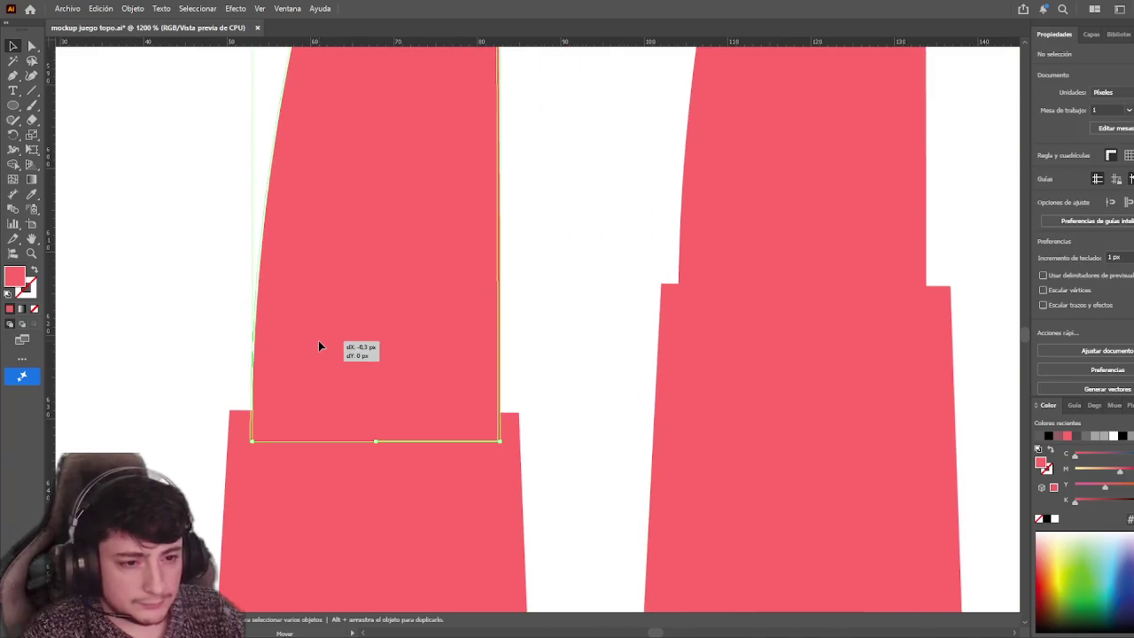
left_click(583, 327)
Copy a claw onto the last finger stub, then zoom back out
scroll(499, 307, "down", 3)
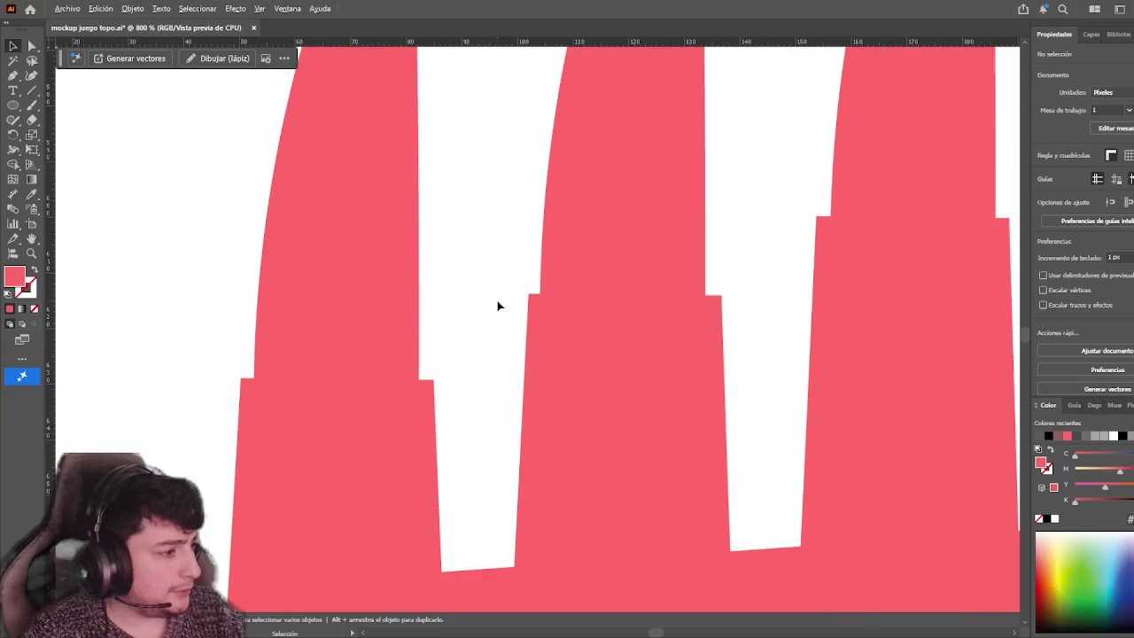
left_click_drag(496, 303, 566, 300)
scroll(566, 300, "right", 5)
scroll(506, 322, "right", 5)
scroll(410, 310, "right", 2)
scroll(455, 303, "right", 3)
scroll(683, 302, "right", 2)
scroll(686, 329, "right", 2)
scroll(685, 329, "right", 3)
scroll(646, 276, "down", 3)
left_click_drag(380, 227, 613, 378)
scroll(708, 387, "down", 3)
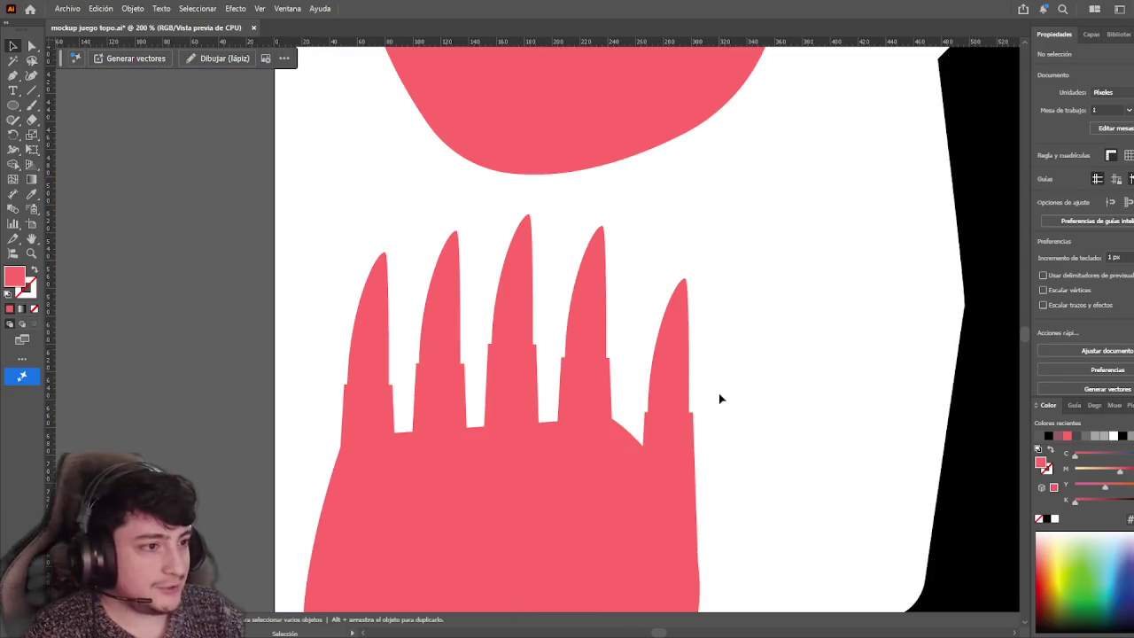
scroll(714, 381, "down", 2)
scroll(713, 372, "down", 1)
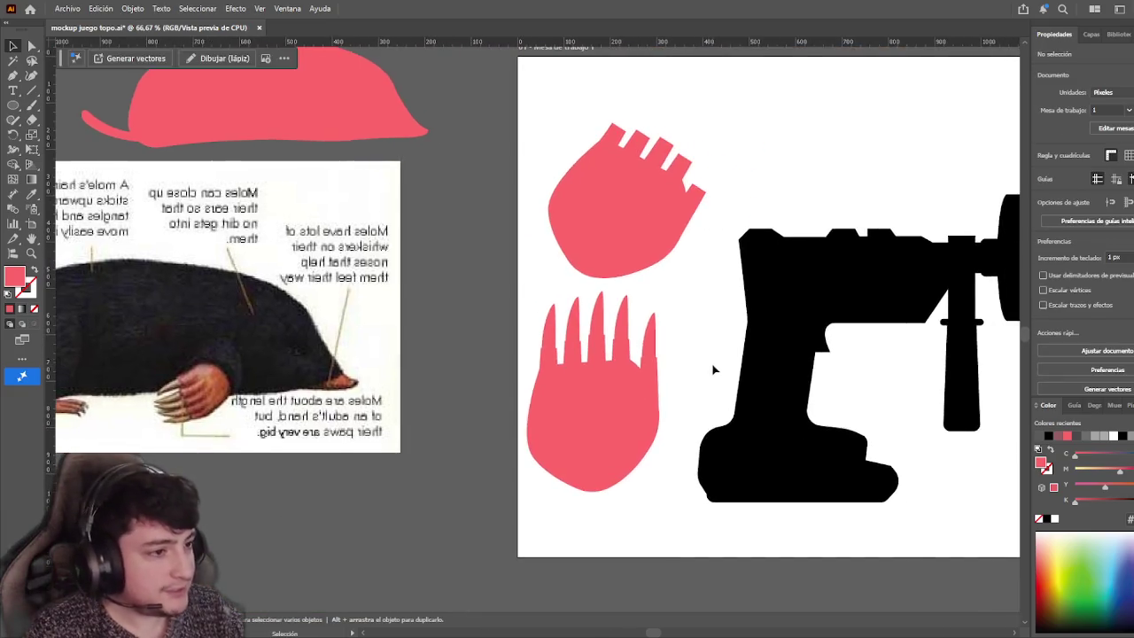
Move the stub-fingered paw down-left onto the pasteboard and marquee-check the clawed paw
left_click_drag(638, 177, 403, 510)
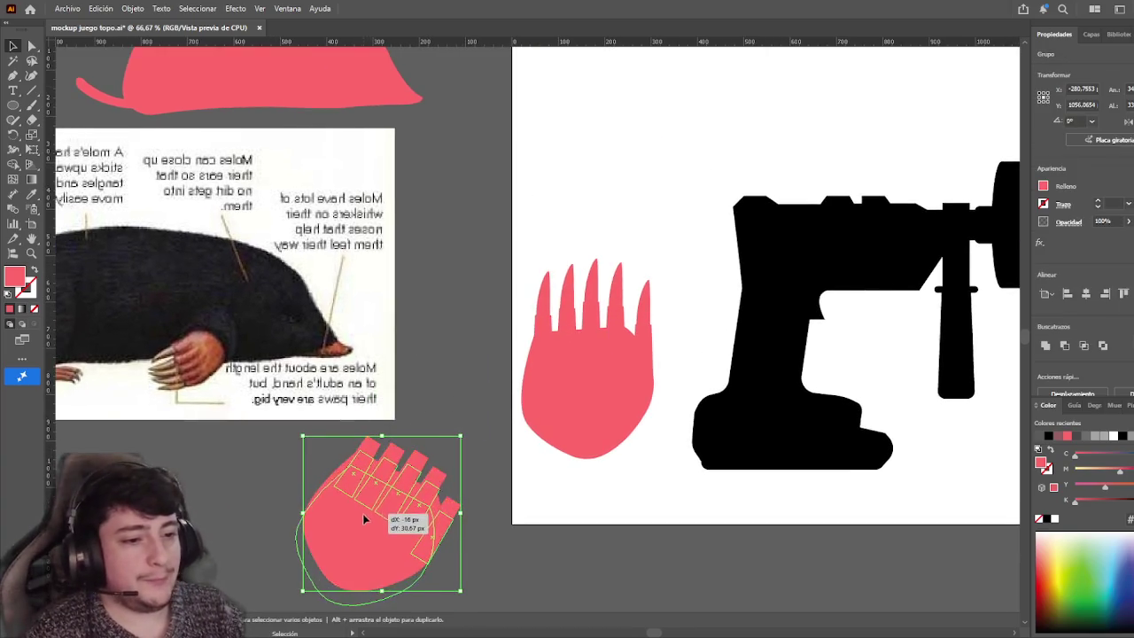
left_click(483, 340)
left_click_drag(487, 246, 662, 433)
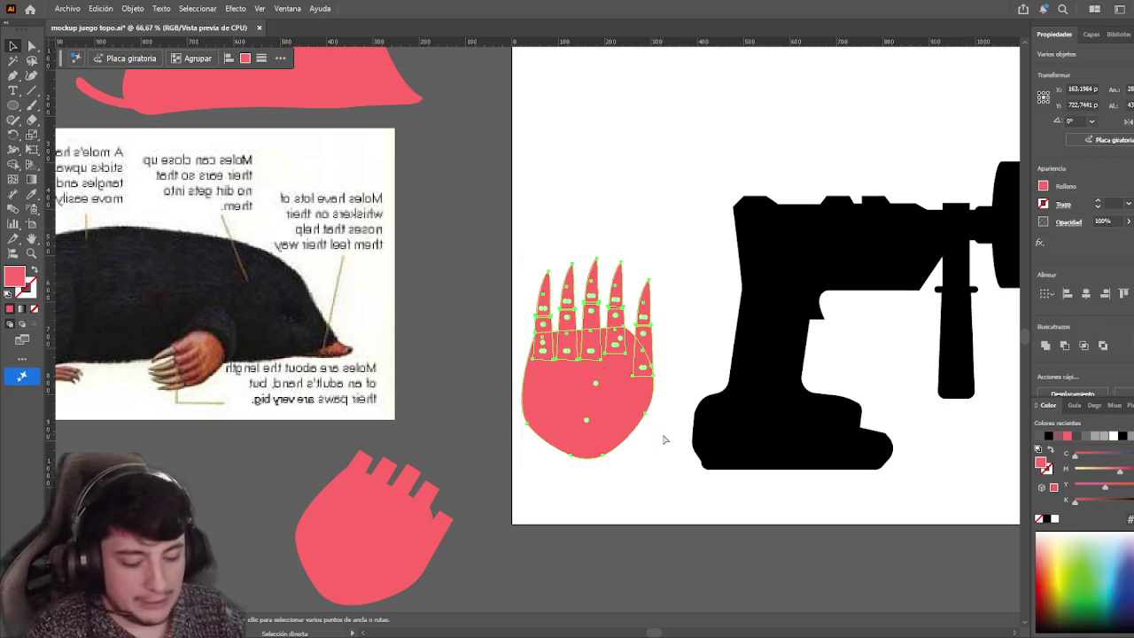
left_click(478, 334)
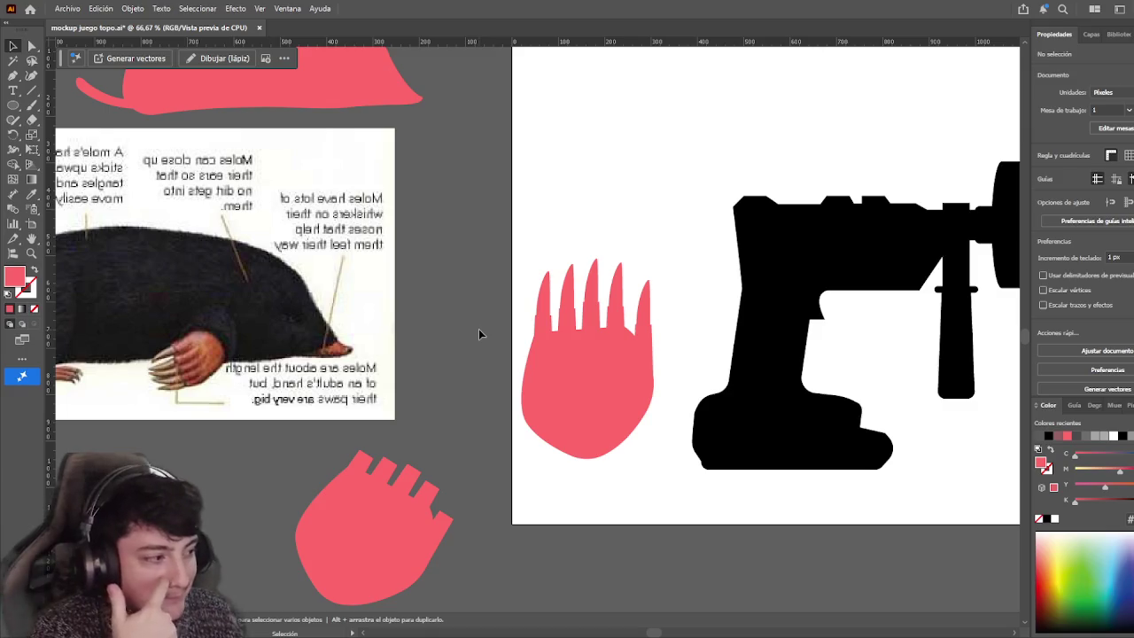
scroll(633, 215, "right", 1)
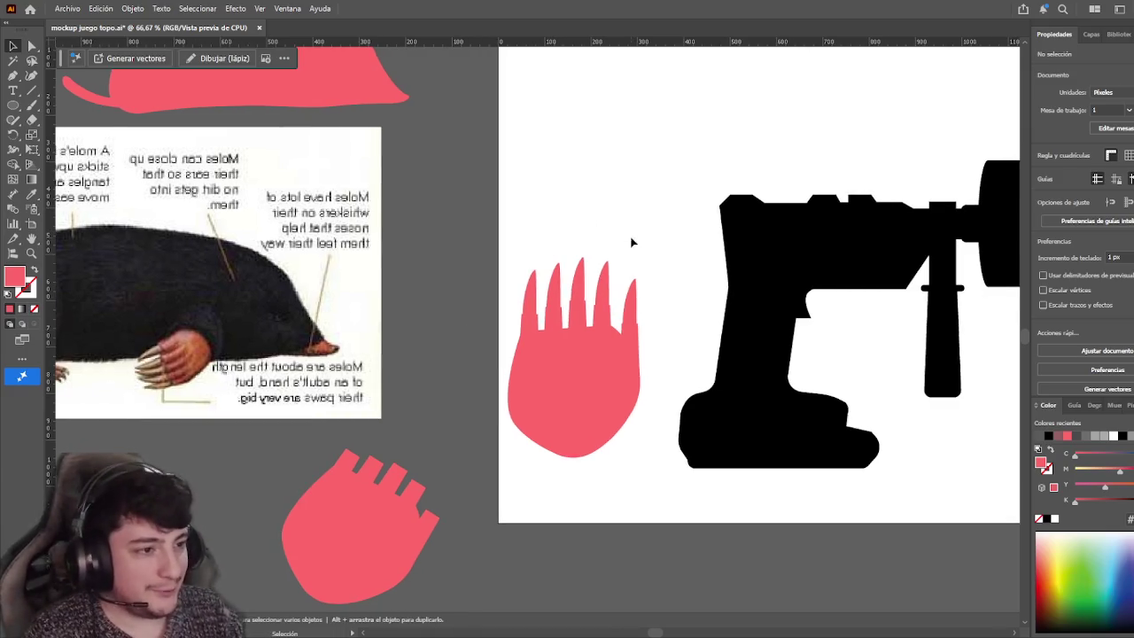
Raise the clawed paw up and right, trying a rotation and undoing it
scroll(583, 294, "up", 2)
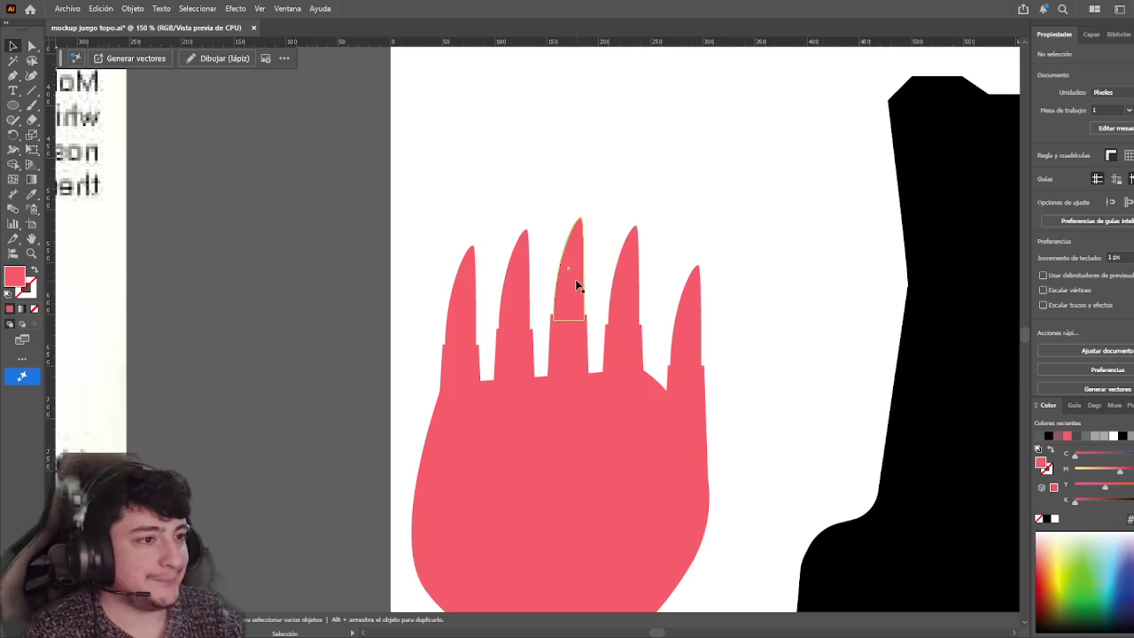
left_click(576, 283)
left_click(668, 192)
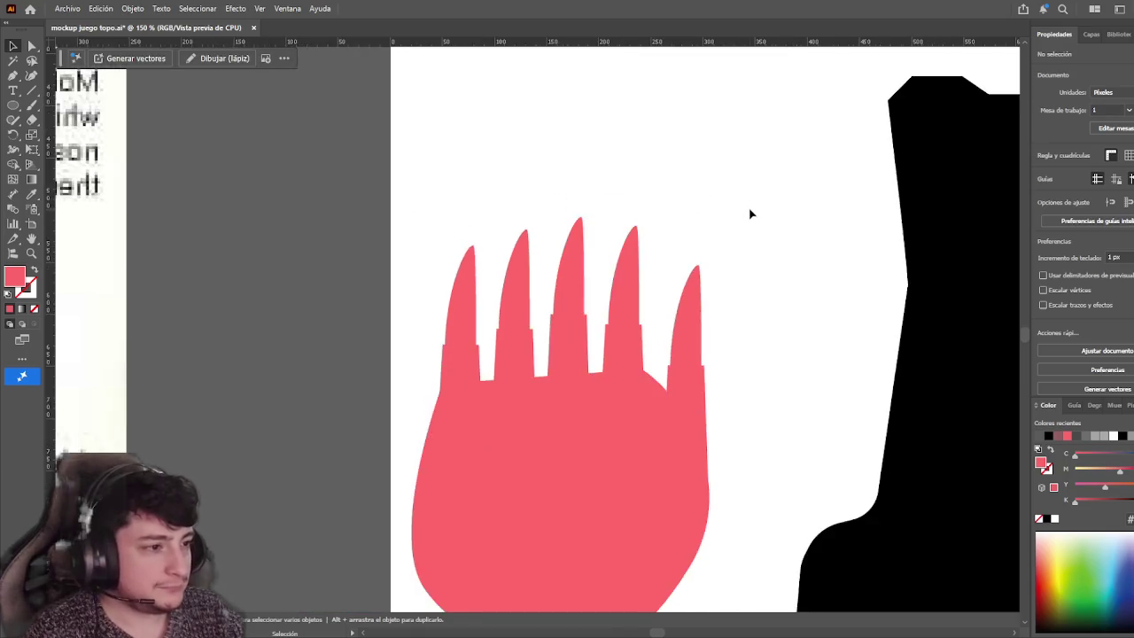
scroll(620, 240, "down", 3)
left_click_drag(516, 309, 589, 205)
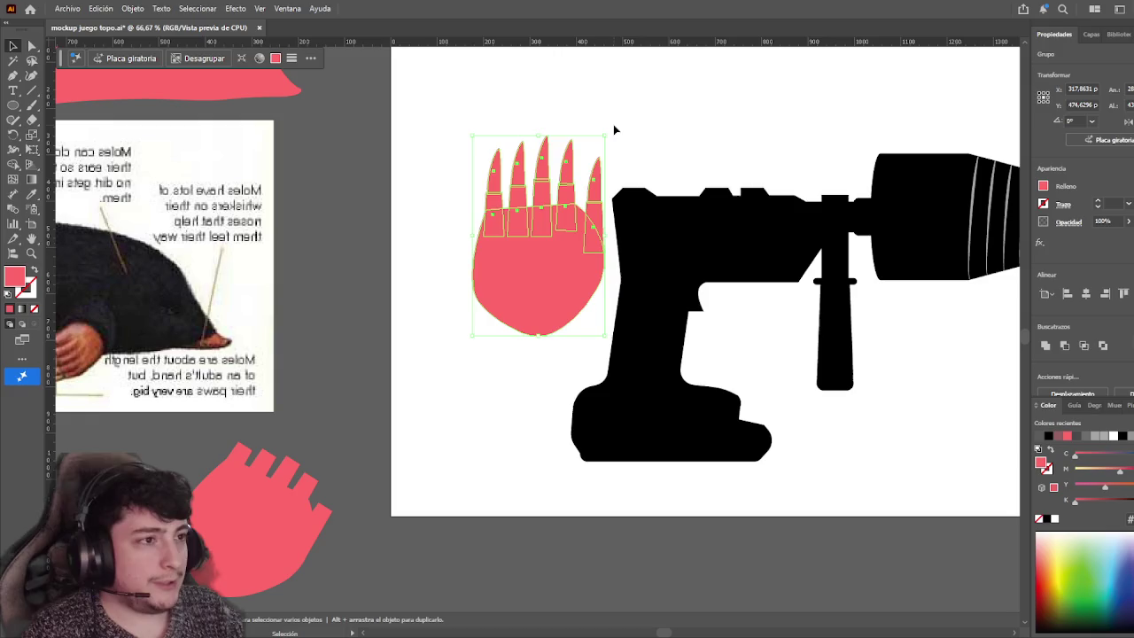
left_click_drag(611, 130, 772, 171)
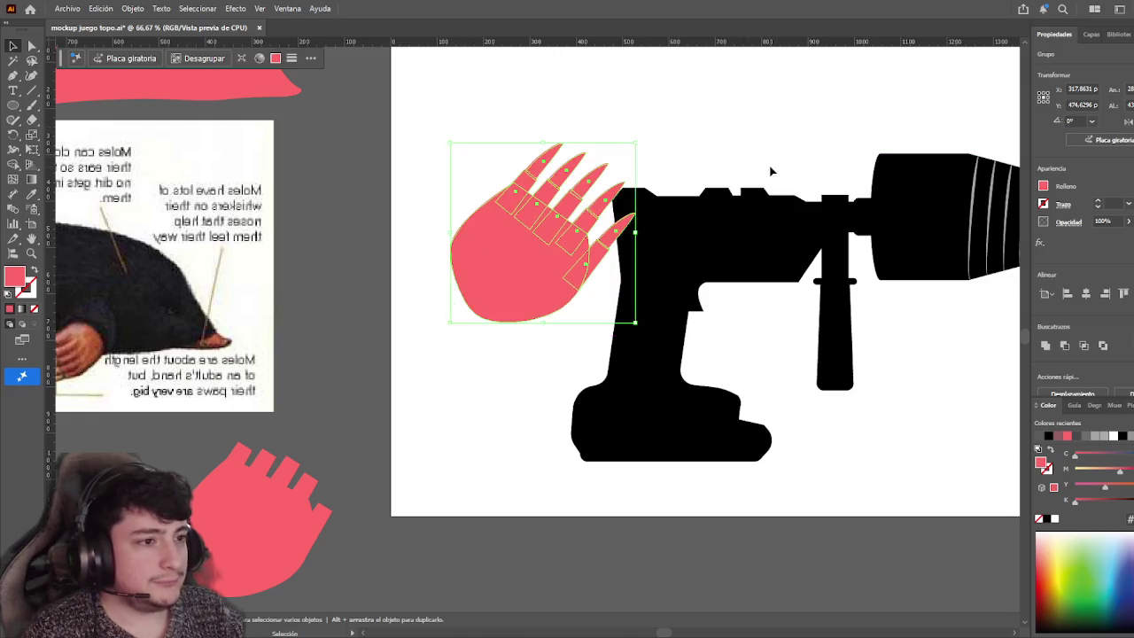
key("a")
key("ctrl+z")
key("v")
Park a copy of the paw below the artboard and recolour the original lighter pink
left_click_drag(553, 186, 420, 596)
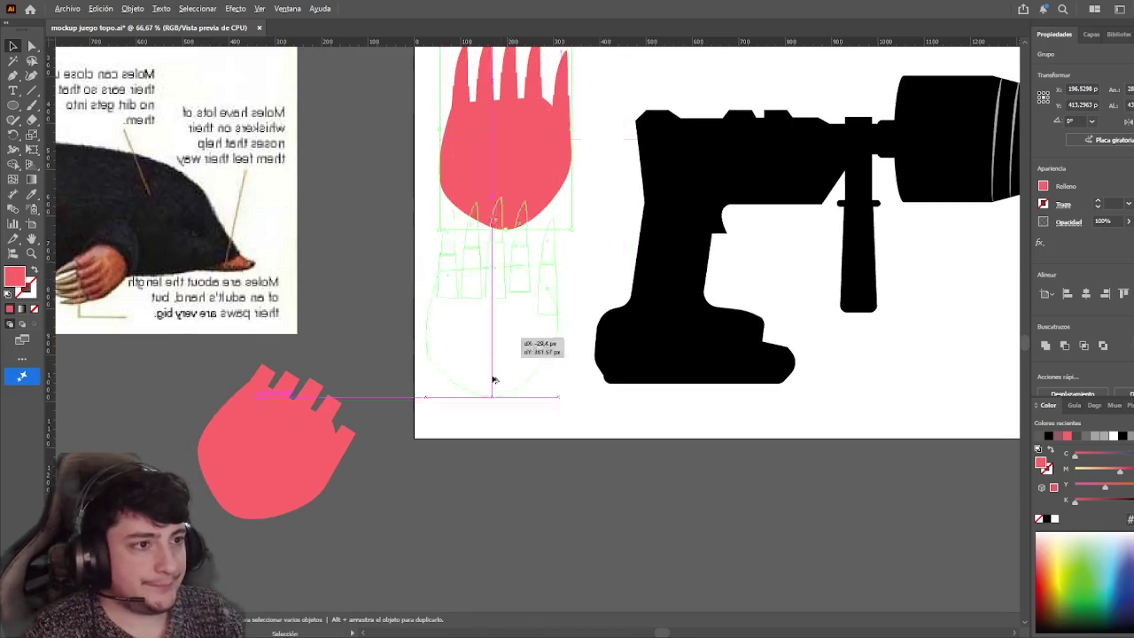
scroll(467, 291, "up", 3)
left_click(467, 291)
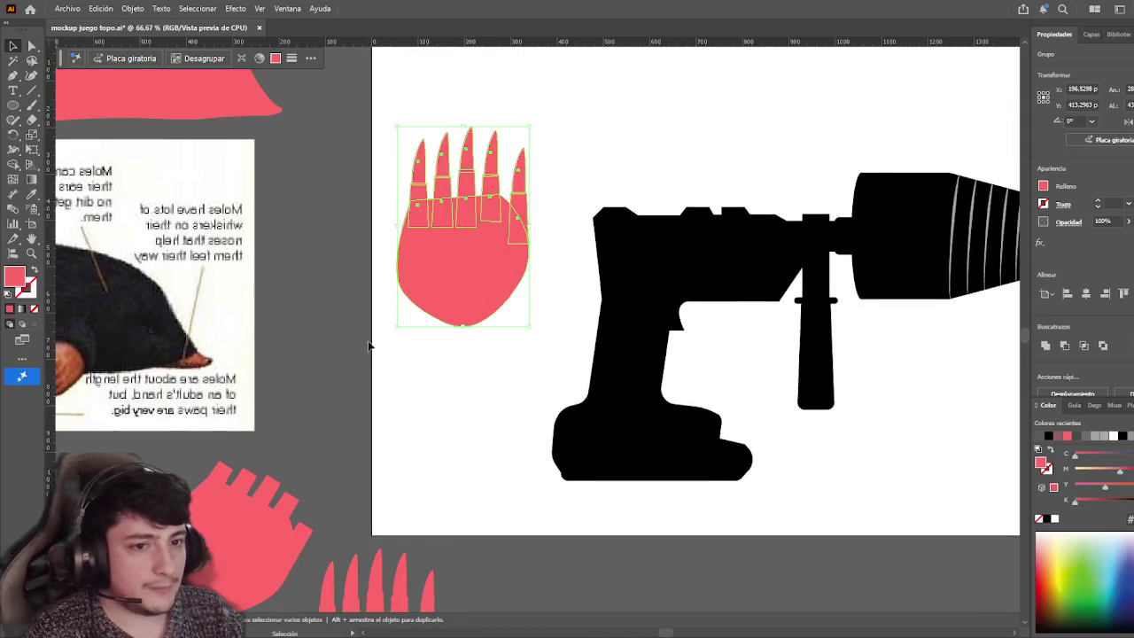
scroll(467, 292, "left", 3)
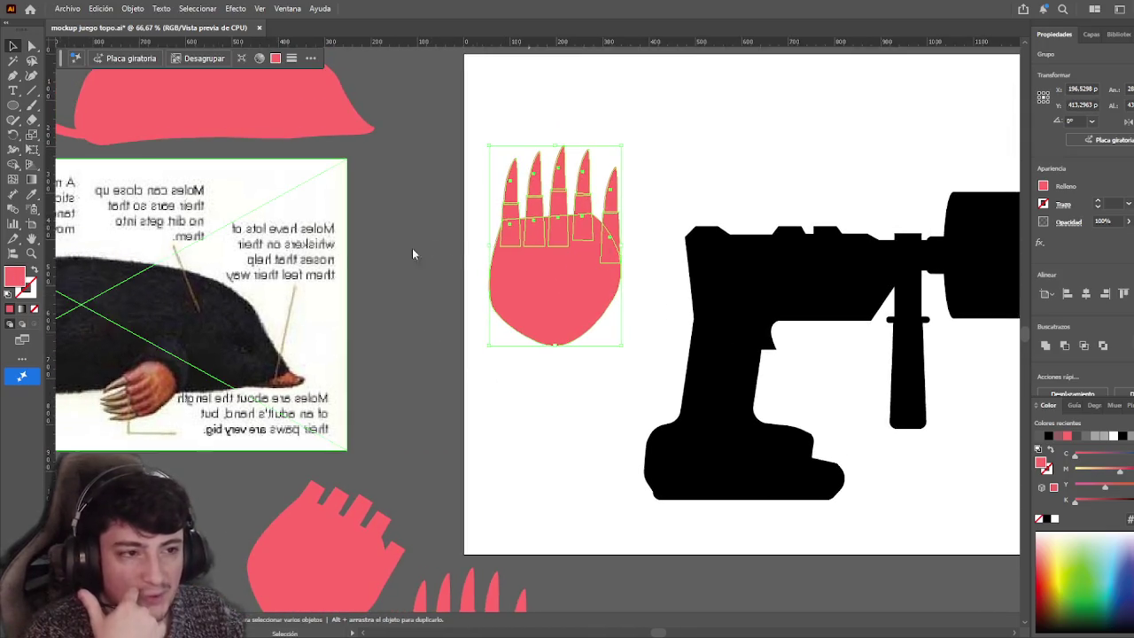
left_click(597, 205)
scroll(597, 204, "right", 1)
Rotate the pink paw and move it over the drill grip, fingers pointing over the drill
left_click(544, 240)
left_click_drag(589, 151, 643, 224)
left_click_drag(538, 232, 622, 309)
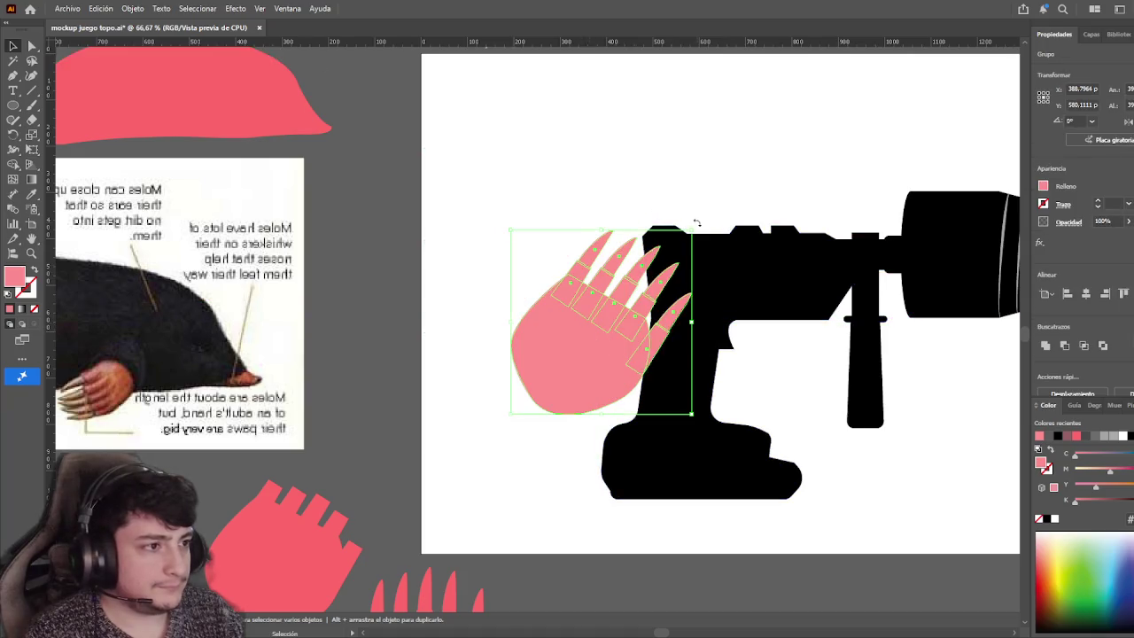
left_click_drag(697, 223, 684, 333)
left_click(746, 234)
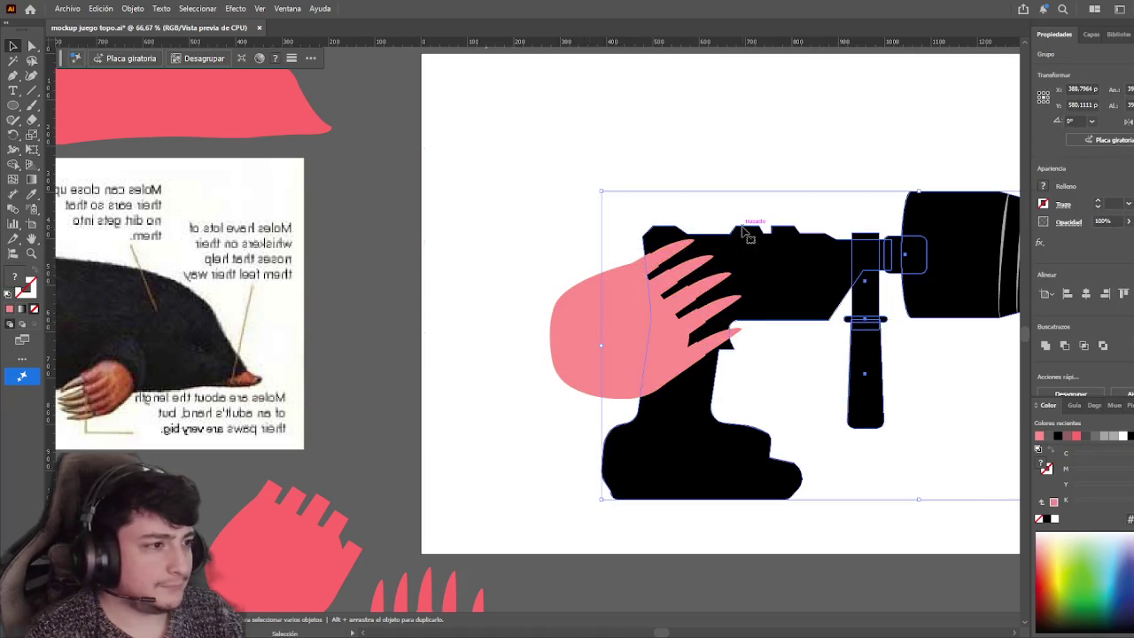
left_click(754, 164)
mouse_move(753, 165)
left_mouse_down()
mouse_move(512, 130)
mouse_move(687, 153)
left_mouse_up()
Add a darker pink copy of the paw behind the lighter one
left_click(565, 251)
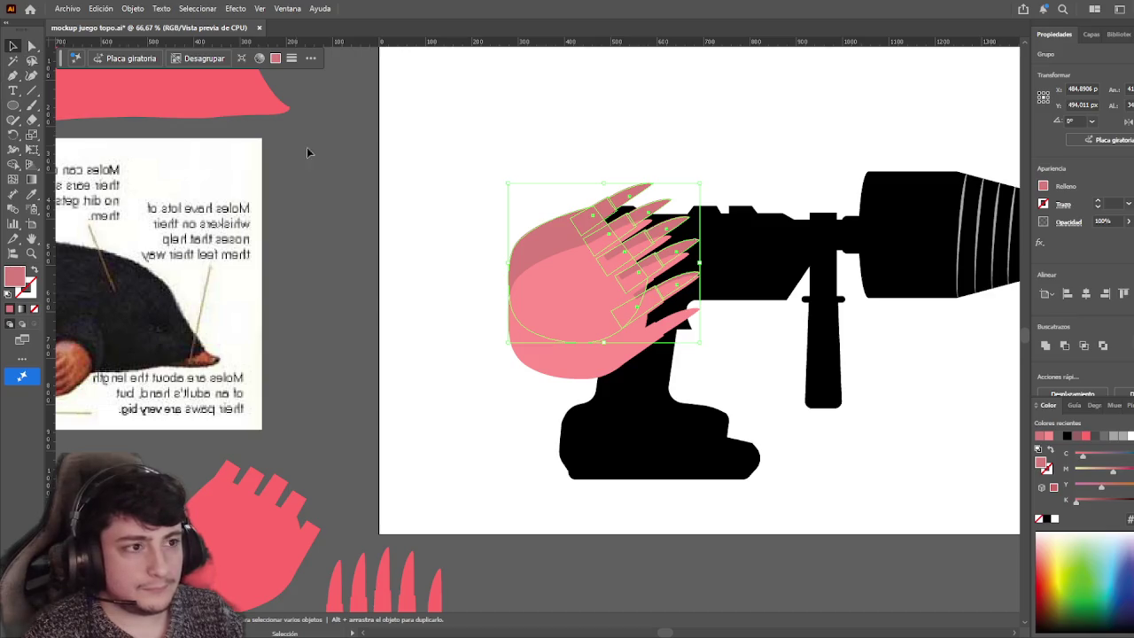
left_click(452, 170)
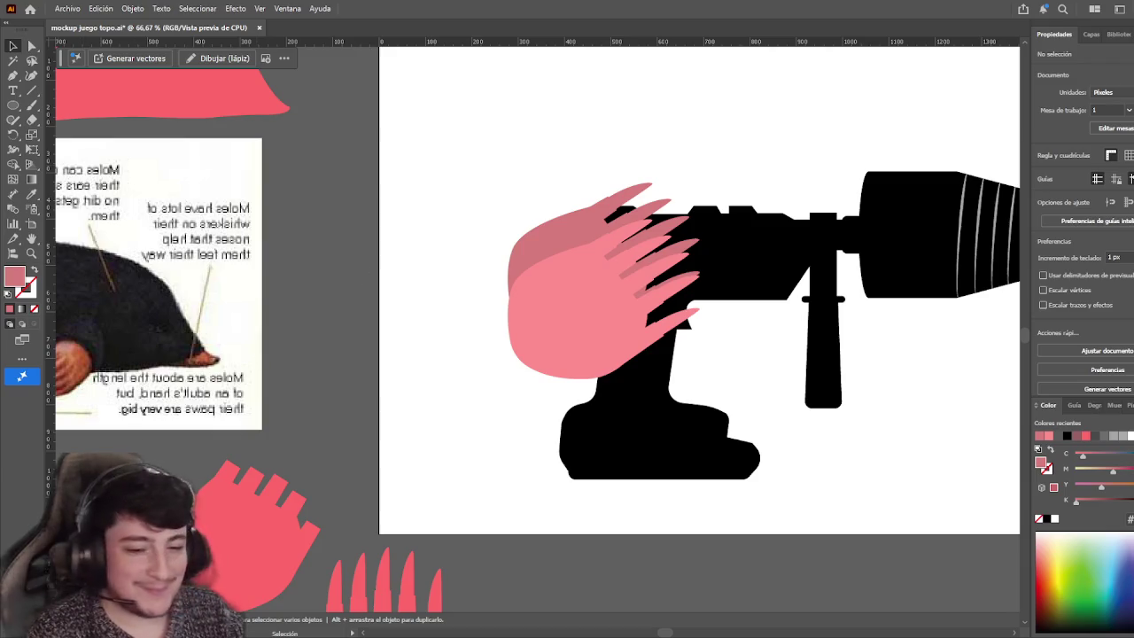
left_click_drag(462, 243, 449, 244)
left_click(516, 238)
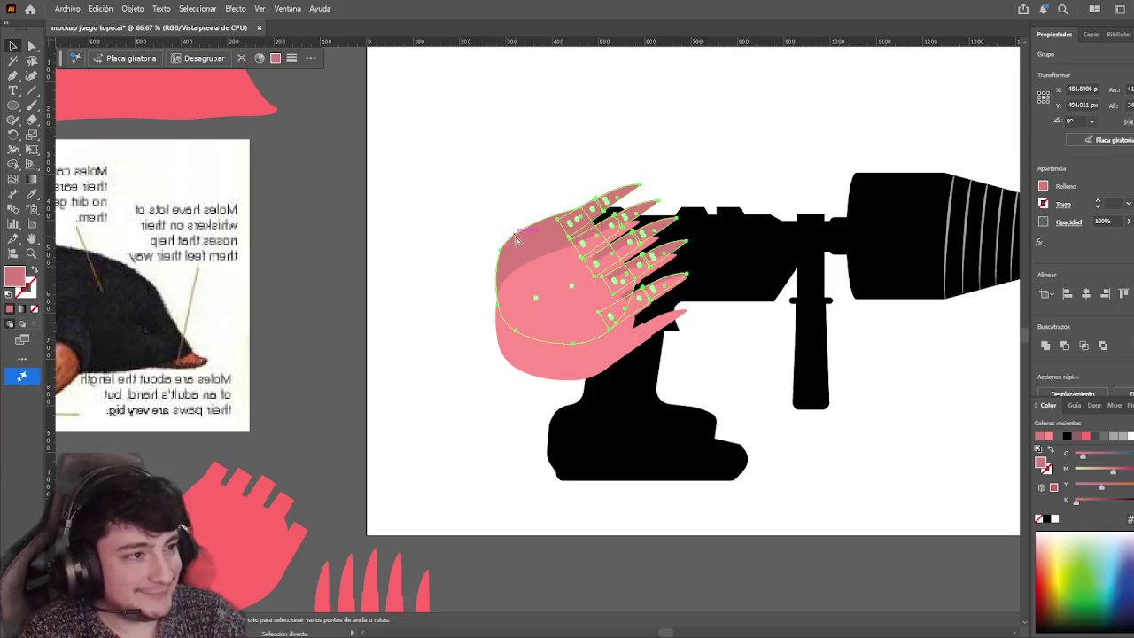
key("v")
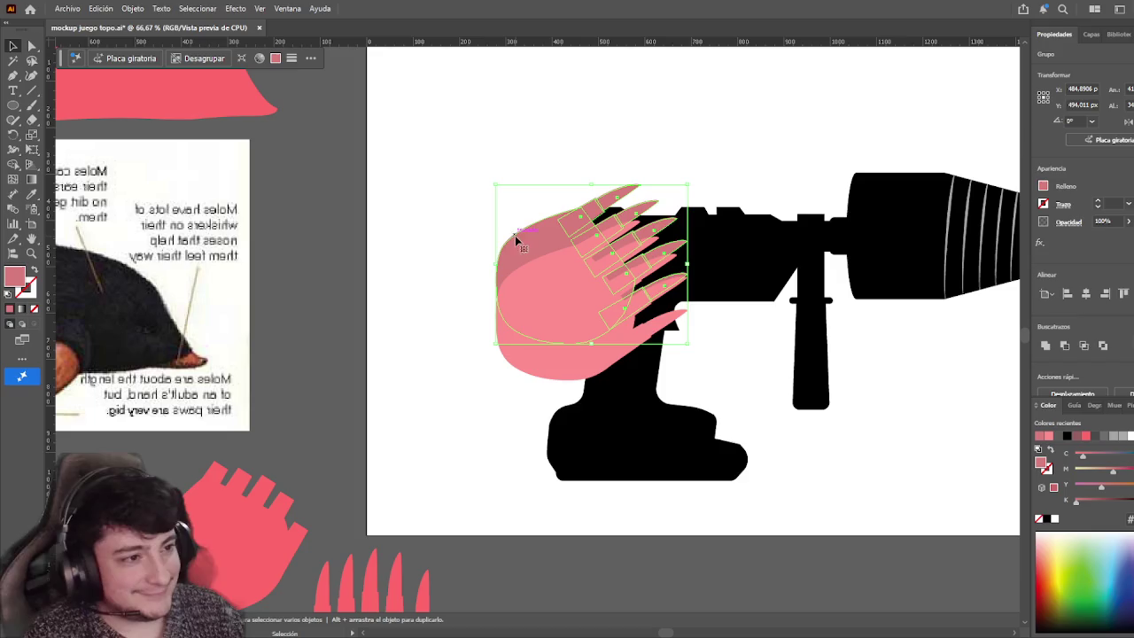
left_click(759, 292)
Send the darker pink paw copy behind the drill, restoring it after an accidental delete
scroll(706, 168, "right", 3)
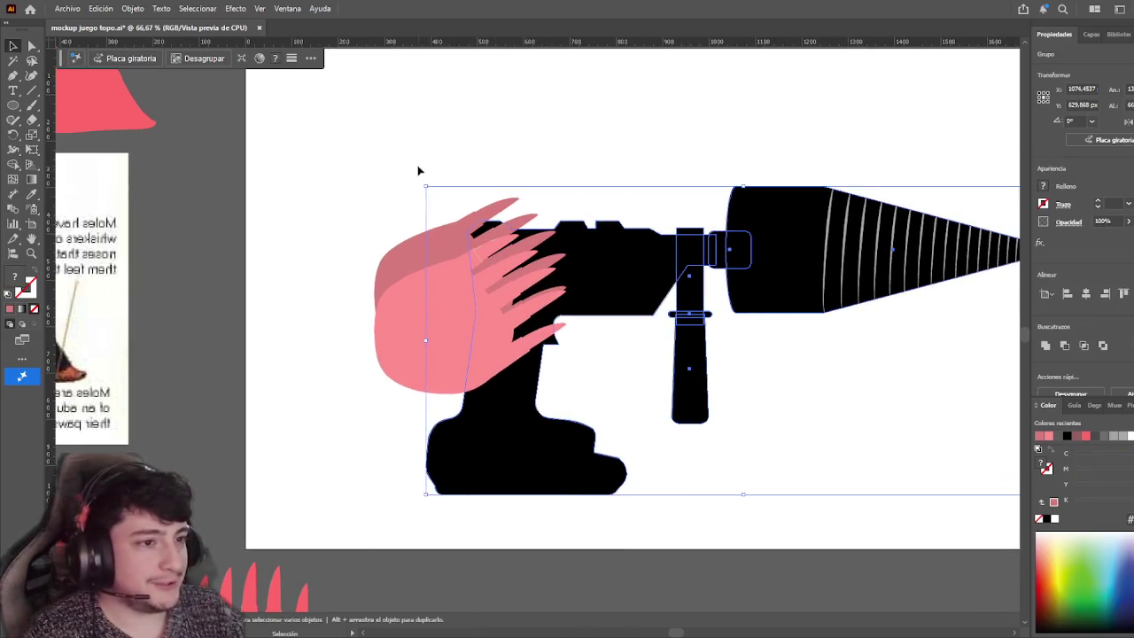
left_click(373, 146)
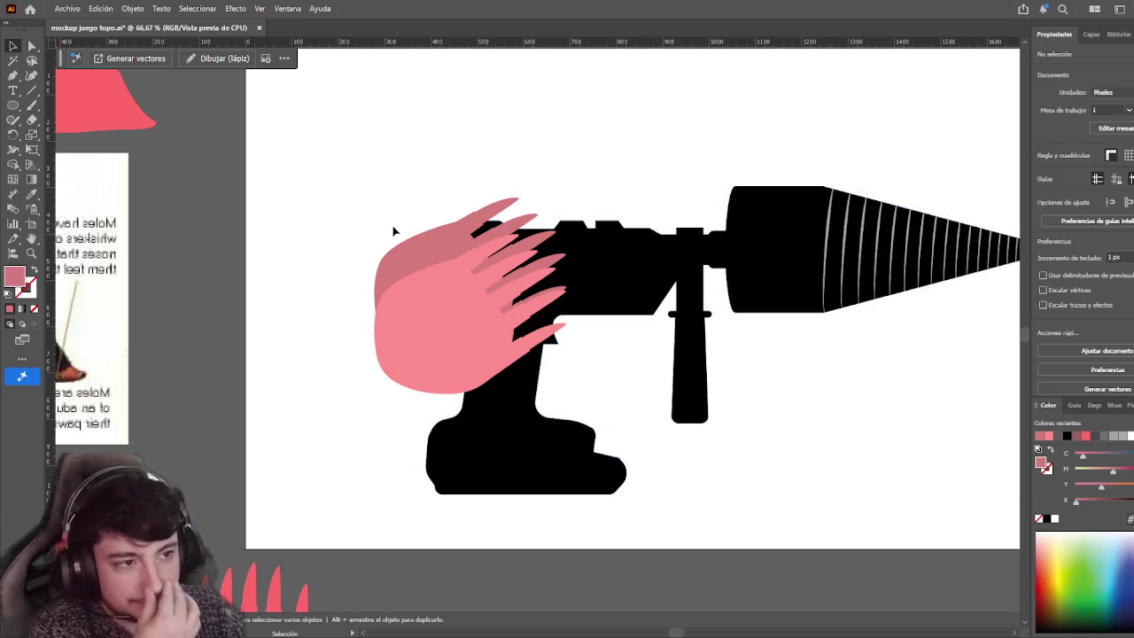
left_click(415, 245)
key("Delete")
left_click(1091, 34)
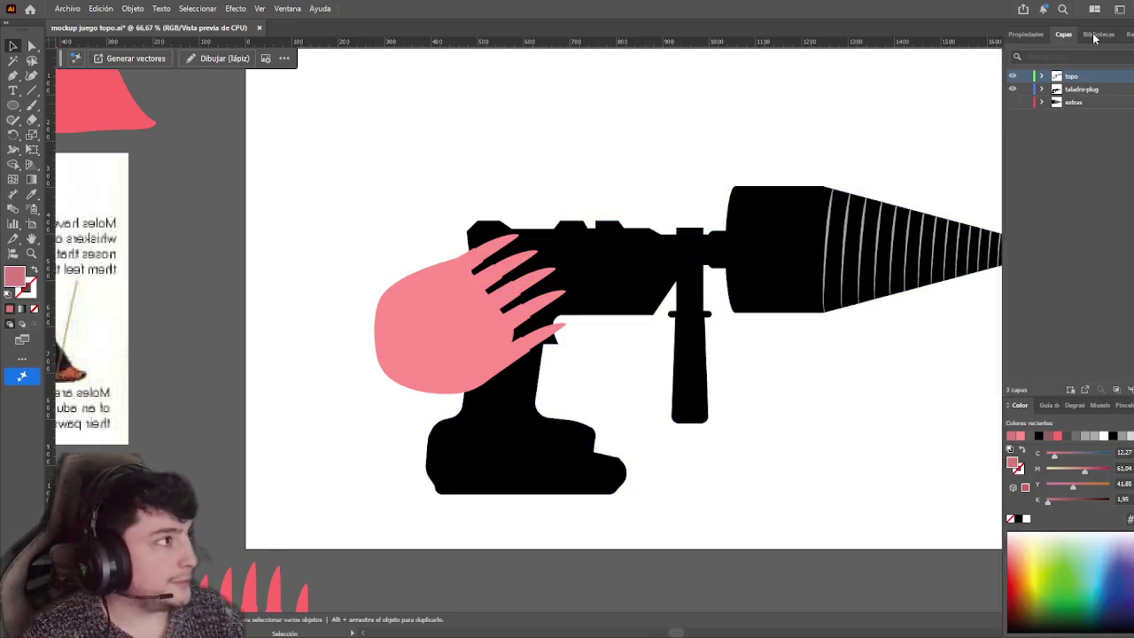
left_click(1080, 92)
key("ctrl+z")
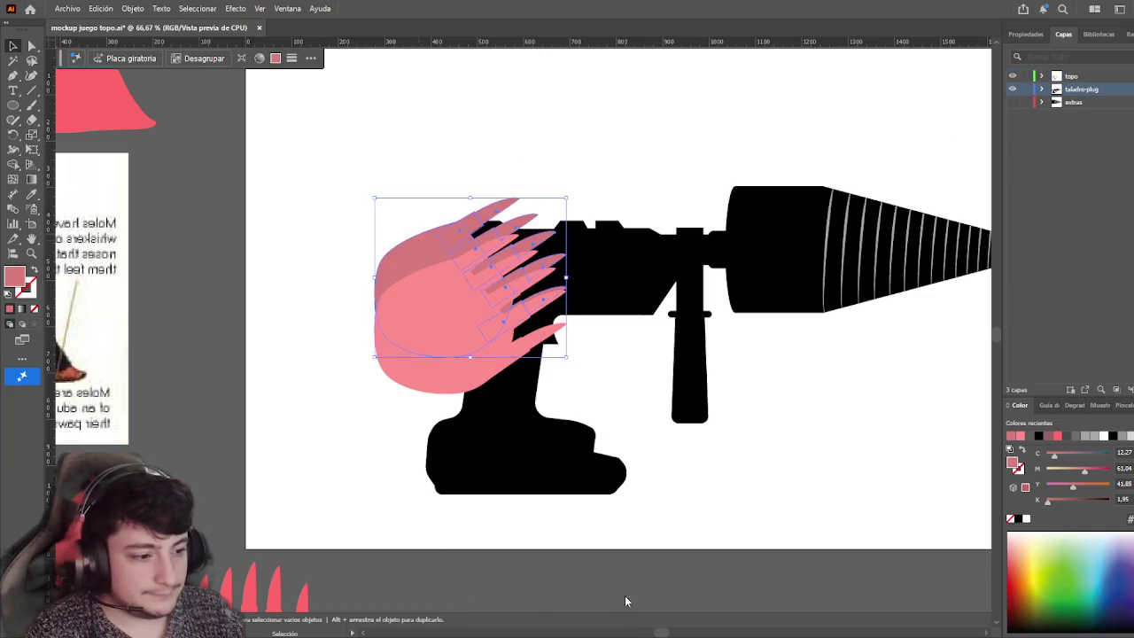
key("ctrl+shift+bracketleft")
left_click(717, 491)
Pan over to the mole reference image and select the pink mole-body shape
scroll(823, 434, "down", 1)
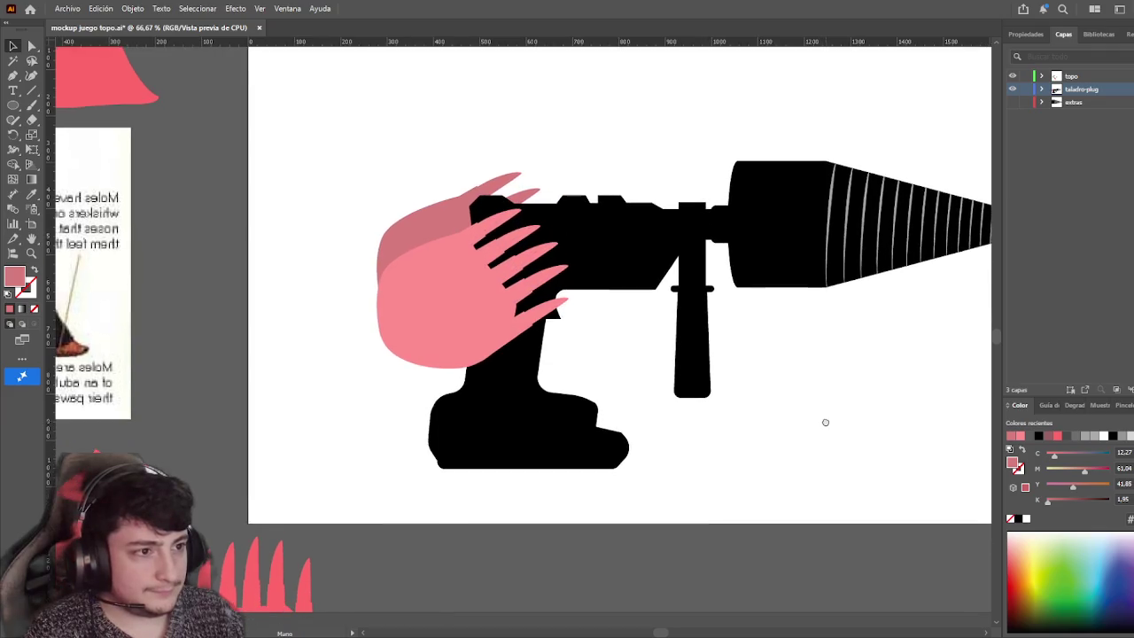
scroll(820, 410, "down", 1)
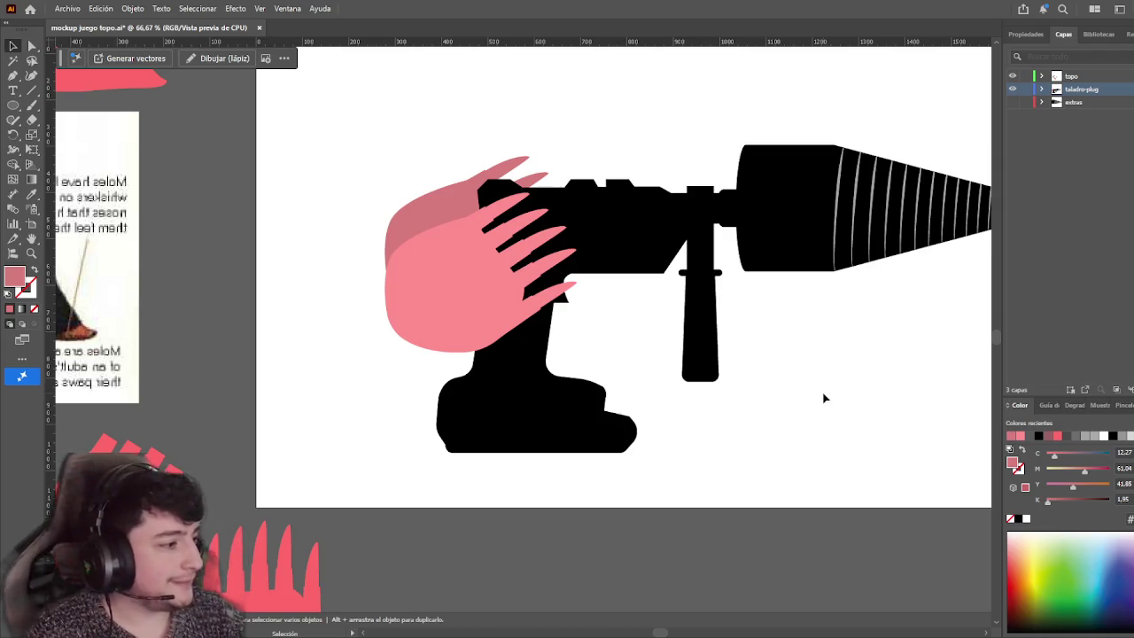
scroll(831, 404, "up", 1)
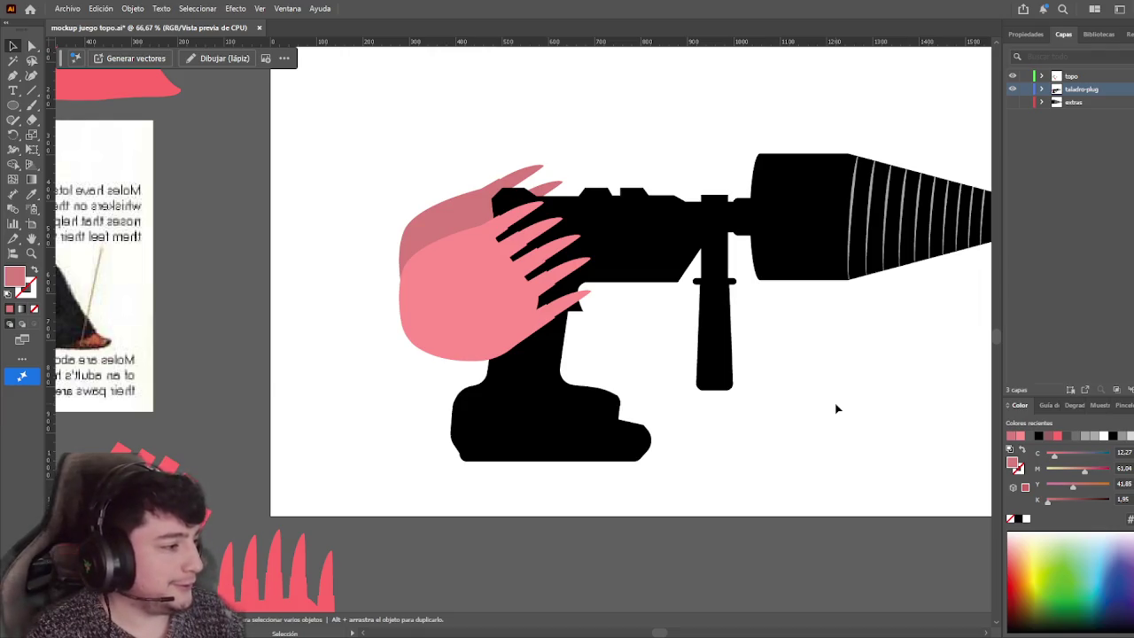
left_click_drag(819, 396, 835, 407)
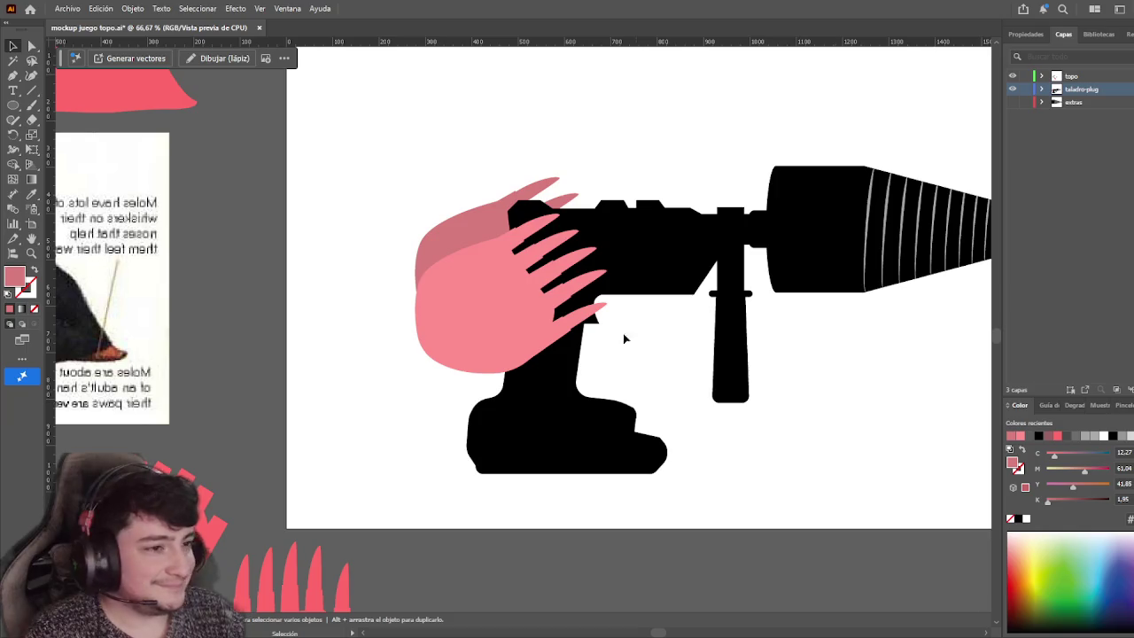
left_click(455, 248)
left_click(602, 123)
left_click_drag(634, 124, 709, 117)
left_click_drag(480, 253, 626, 253)
left_click_drag(478, 205, 719, 293)
left_click(667, 223)
Shrink the mole-body shape to about half size, trying tilts and moves over the paw
mouse_move(684, 231)
left_mouse_down()
mouse_move(689, 160)
mouse_move(565, 211)
left_mouse_up()
key("ctrl+z")
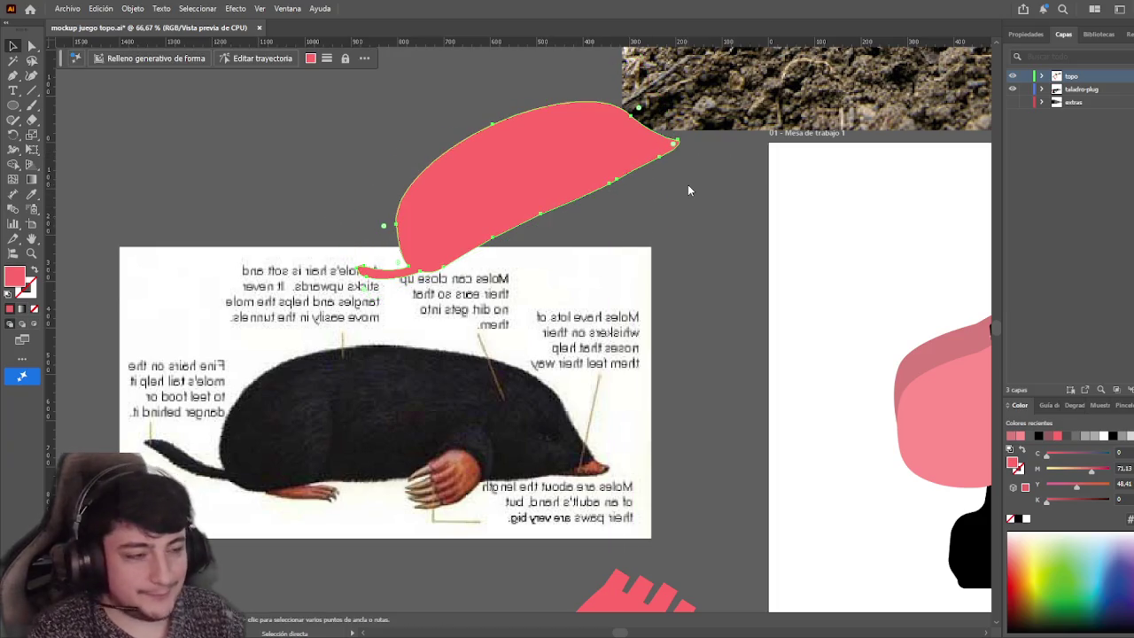
left_click_drag(688, 188, 700, 288)
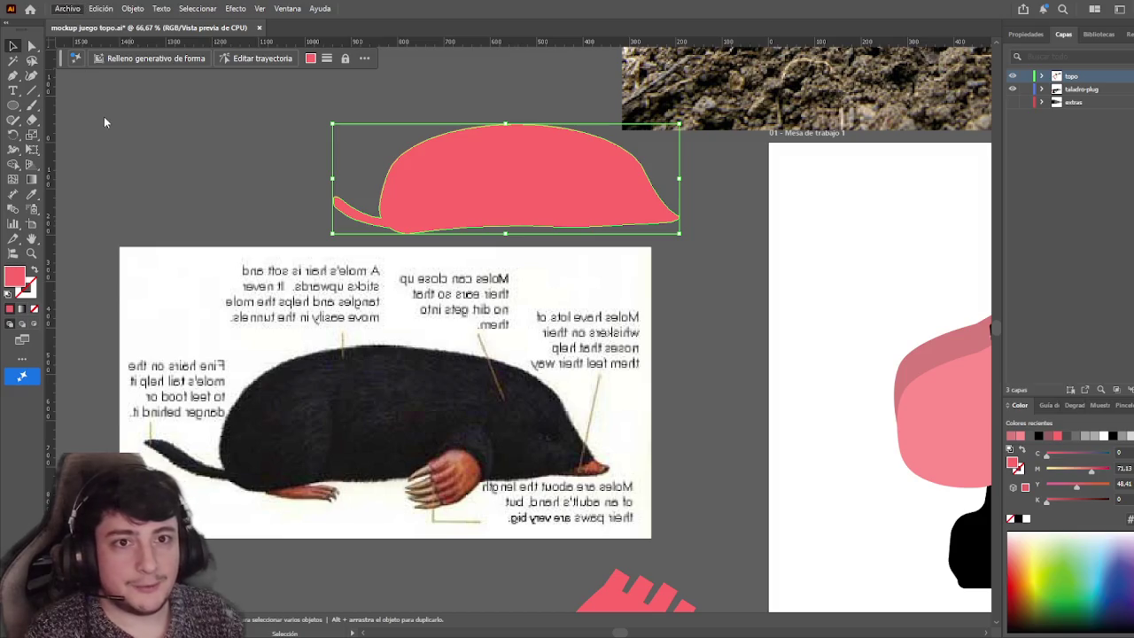
mouse_move(674, 232)
left_mouse_down()
mouse_move(506, 177)
mouse_move(623, 264)
left_mouse_up()
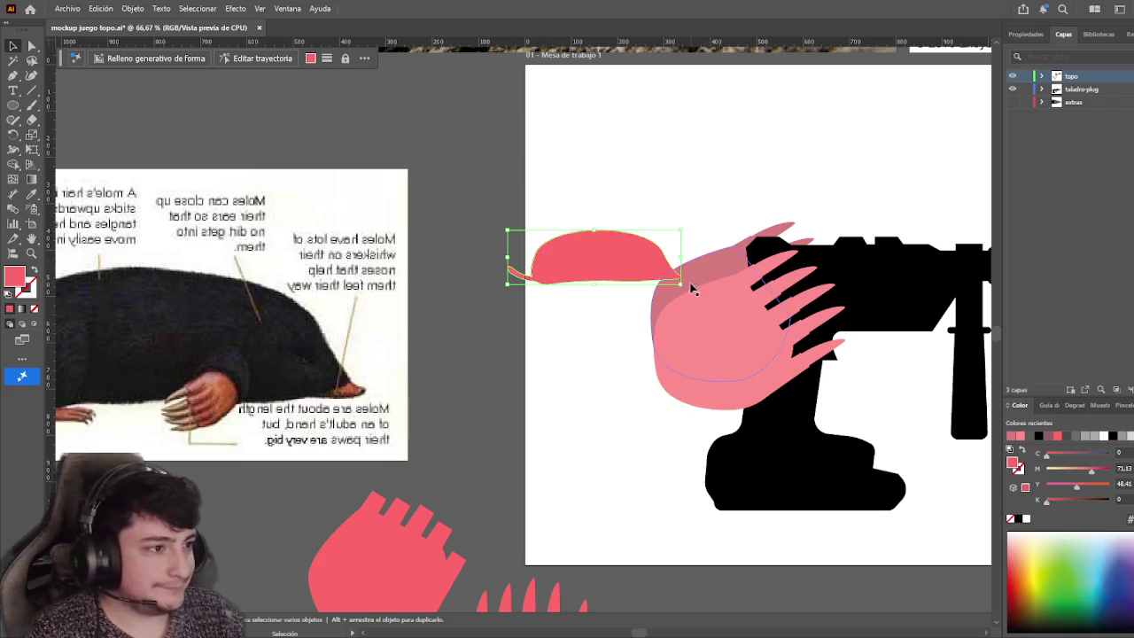
left_click_drag(684, 288, 716, 172)
left_click_drag(603, 257, 656, 238)
mouse_move(710, 269)
left_mouse_down()
mouse_move(562, 309)
mouse_move(615, 305)
left_mouse_up()
left_click(558, 245)
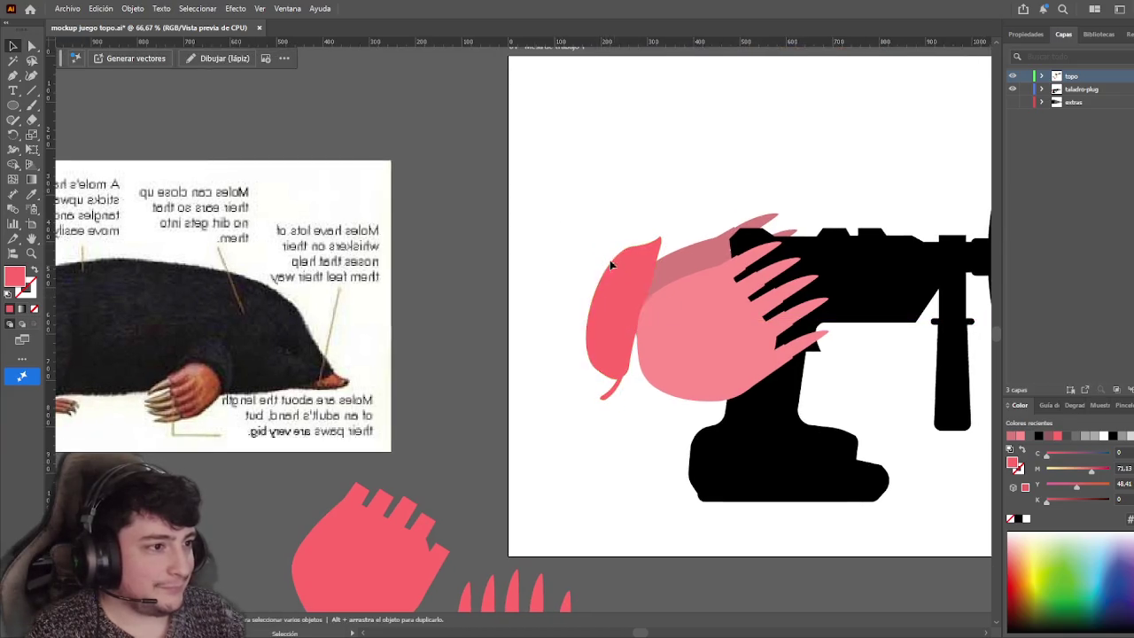
Undo the shape's moves and duplicate it onto the artboard's top left
left_click_drag(549, 271, 503, 253)
left_click(579, 292)
key("a")
key("ctrl+z")
key("ctrl+z")
key("ctrl+z")
left_click(590, 291)
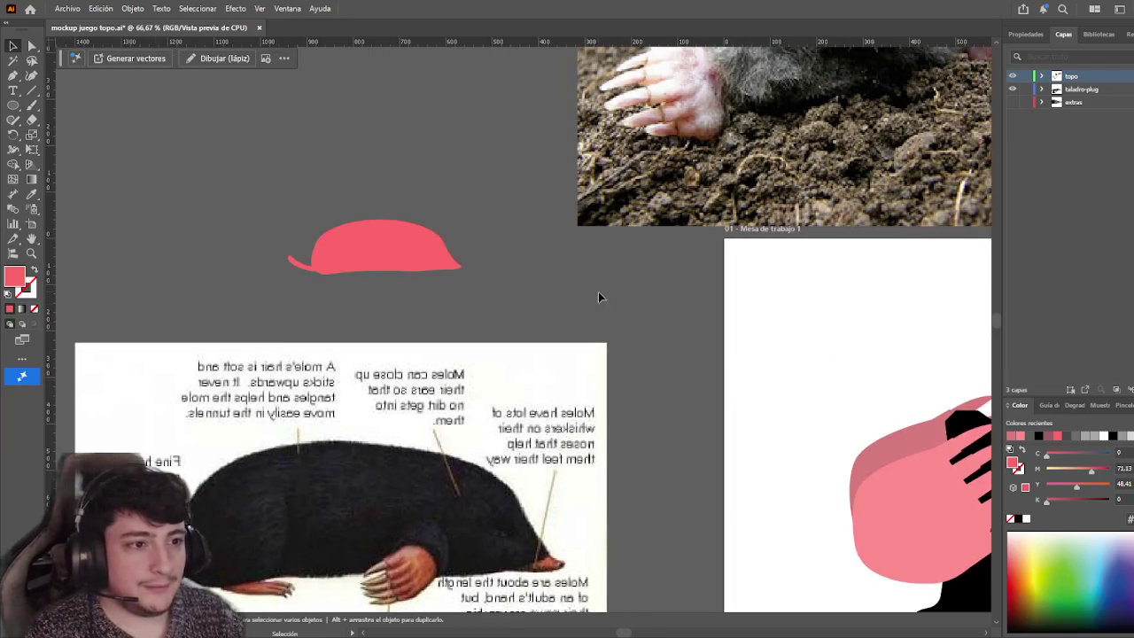
left_click_drag(597, 293, 456, 207)
left_click_drag(238, 181, 662, 263)
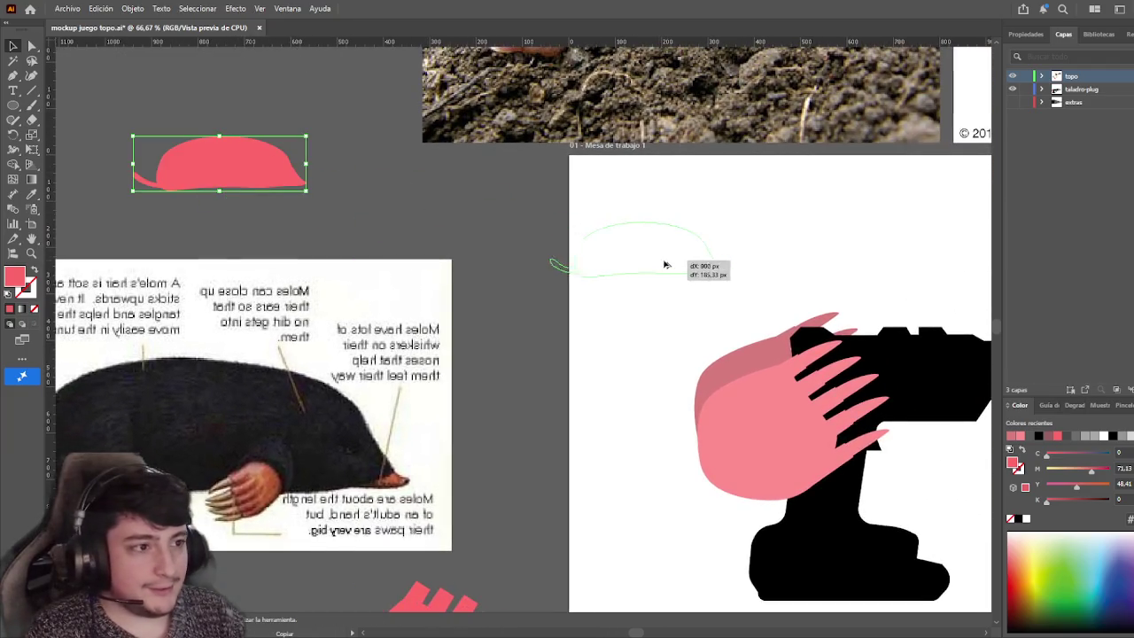
left_click_drag(594, 194, 468, 210)
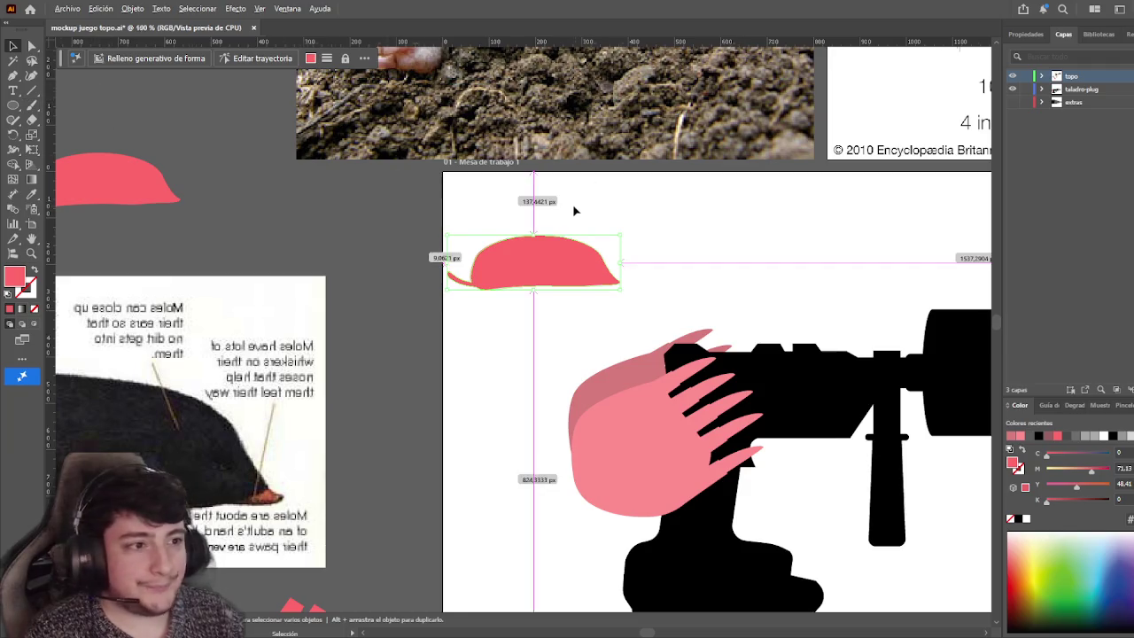
Convert the pink shape's pointed tip anchor to smooth to round it off
scroll(575, 210, "up", 3, "alt")
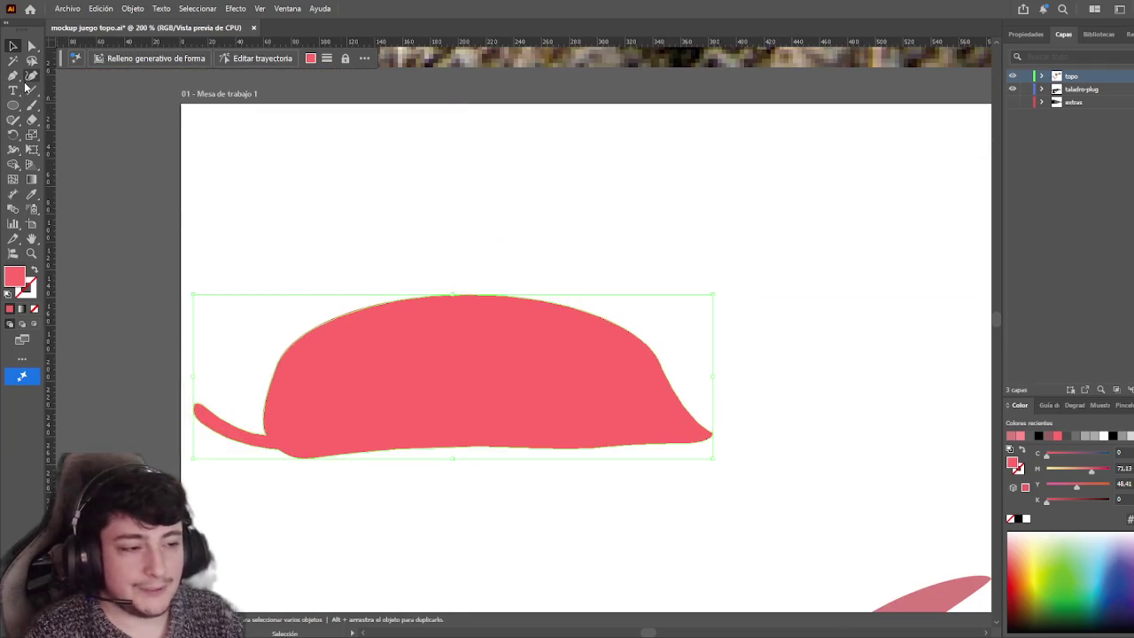
left_click(32, 46)
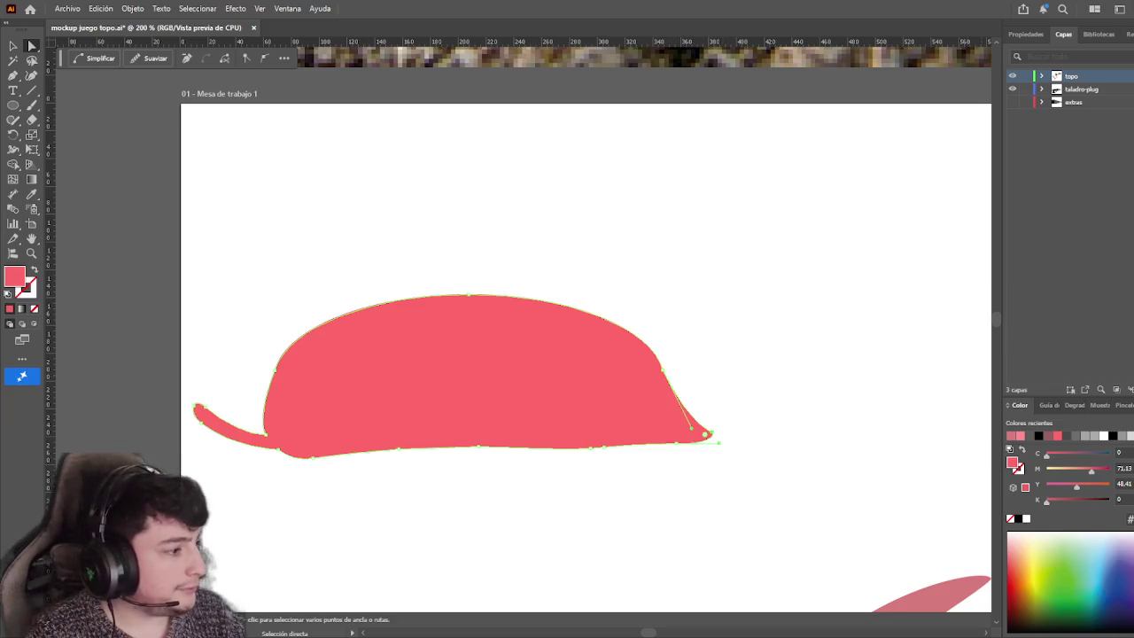
left_click(1011, 38)
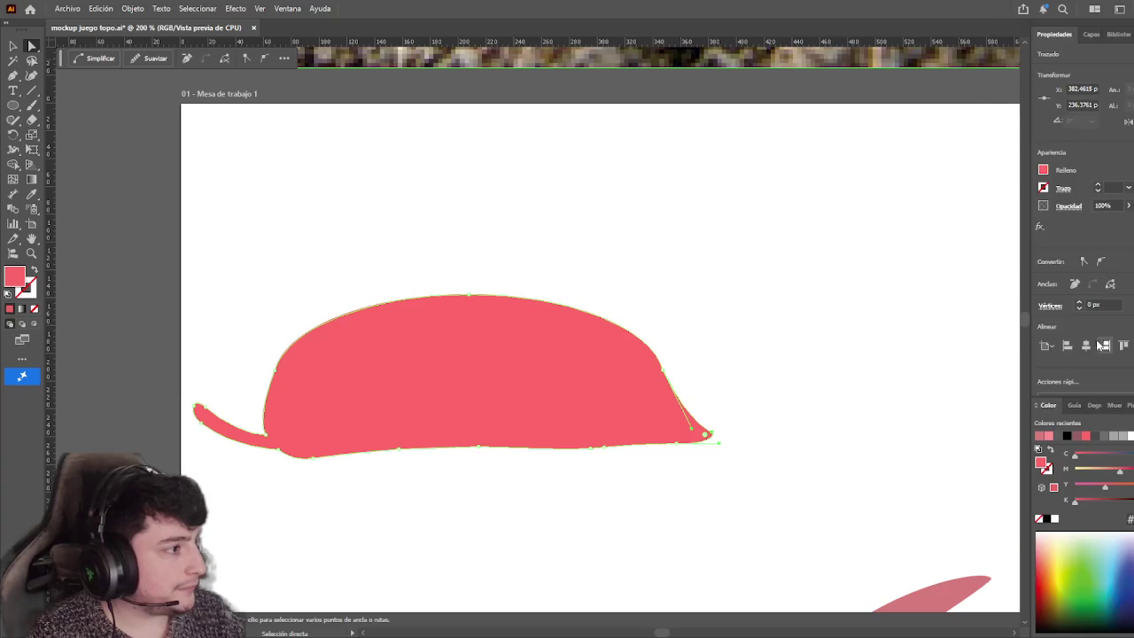
left_click(1075, 285)
left_click(713, 458)
left_click_drag(676, 435, 674, 433)
left_click(1072, 285)
left_click(683, 369)
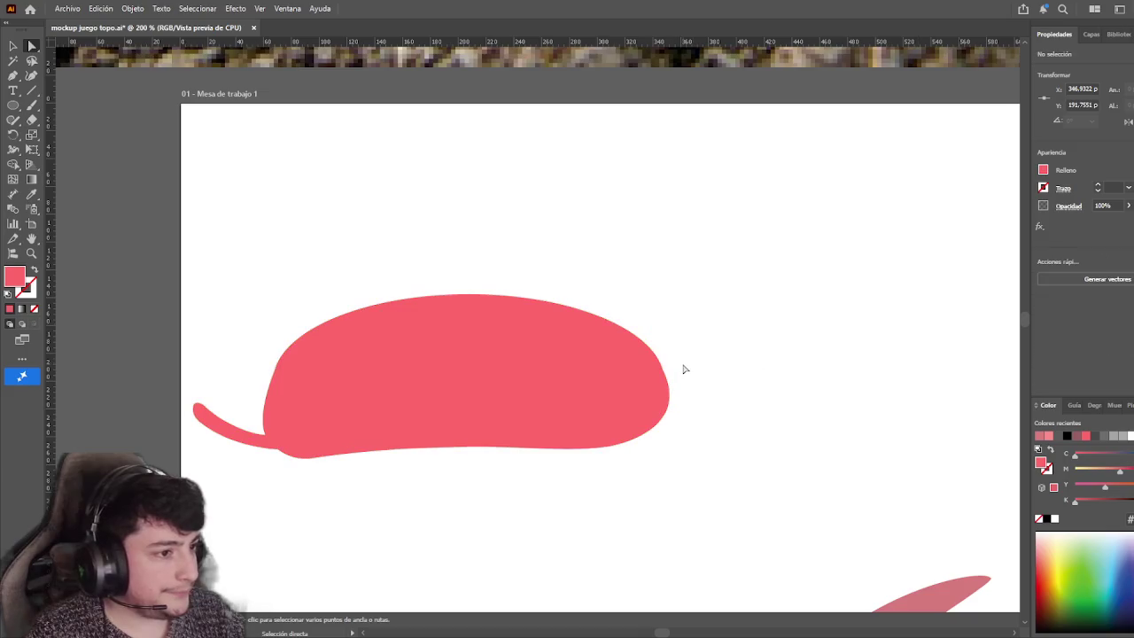
Rotate the rounded shape upright and position it beside the paw
key("ctrl+minus")
key("v")
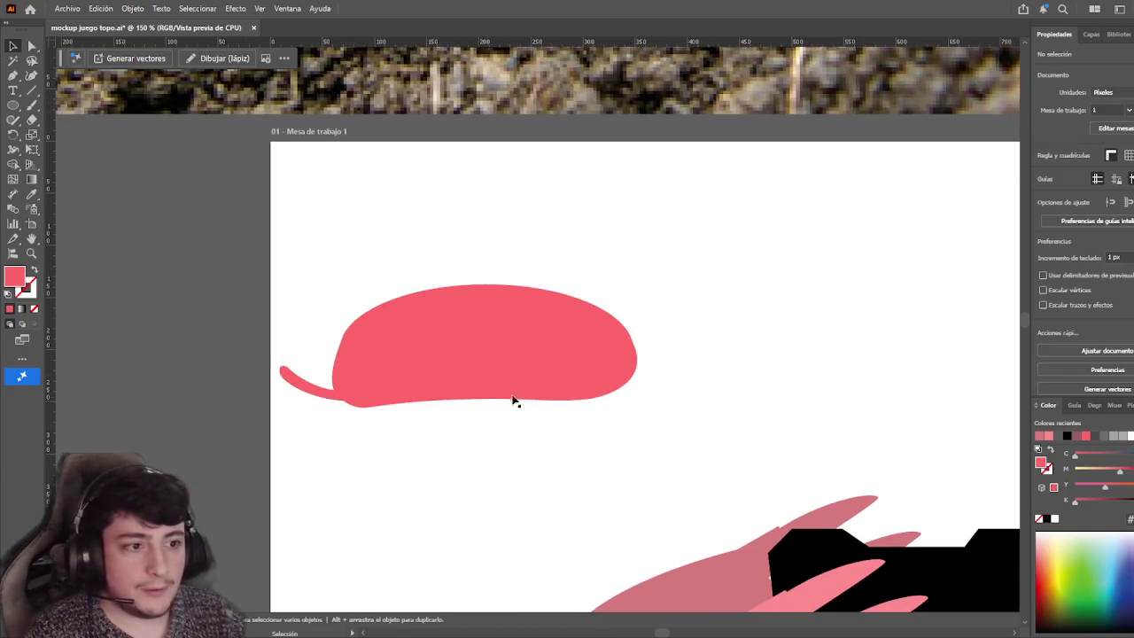
left_click(481, 397)
mouse_move(640, 399)
left_mouse_down()
mouse_move(643, 411)
mouse_move(599, 228)
left_mouse_up()
scroll(577, 293, "down", 2)
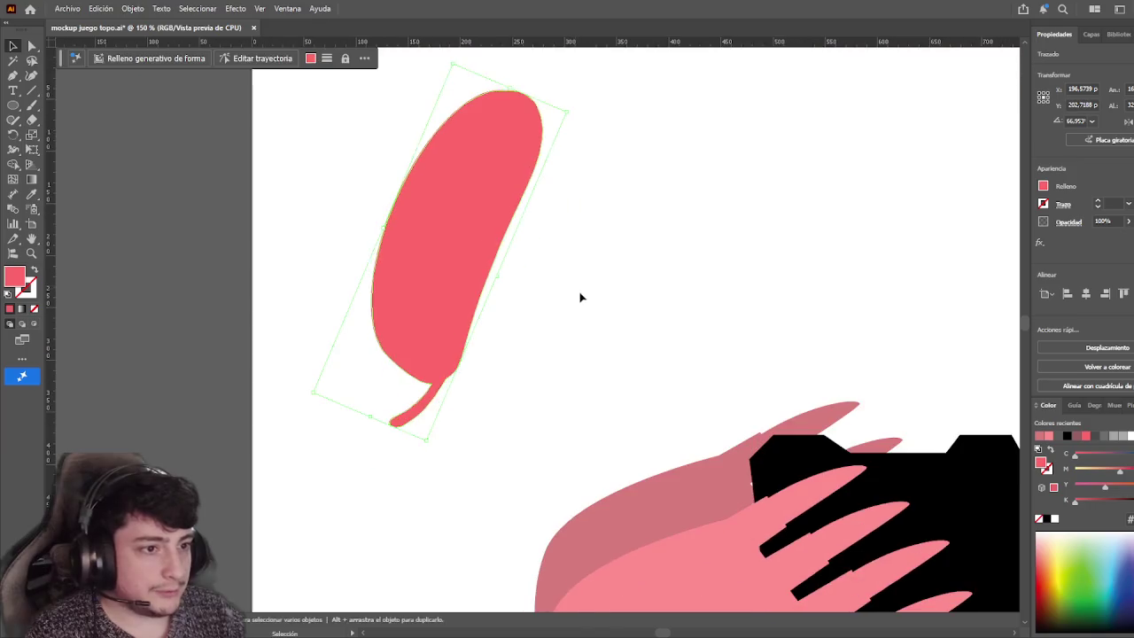
key("ctrl+minus")
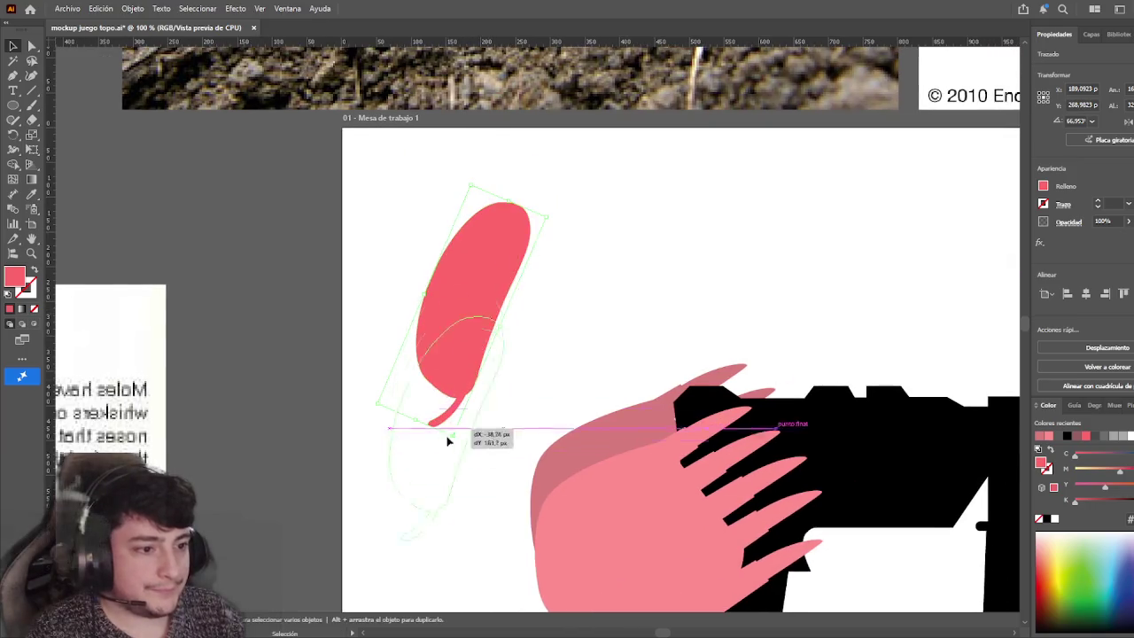
left_click_drag(464, 319, 445, 514)
scroll(476, 381, "down", 2)
left_click_drag(476, 381, 466, 352)
left_click(553, 293)
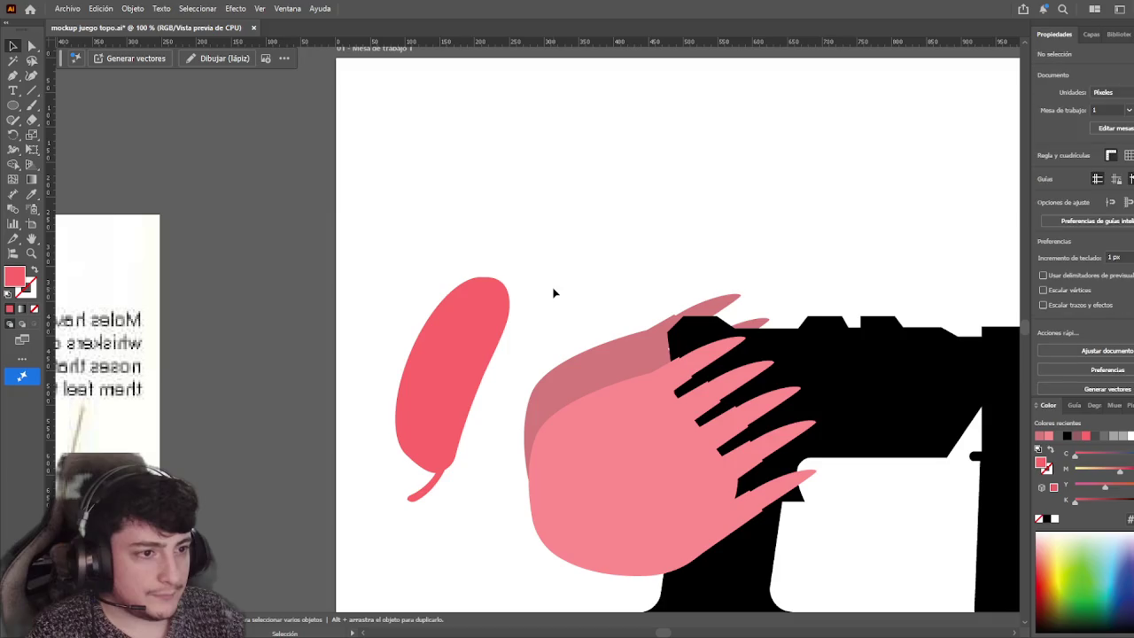
Duplicate the shape upward and rotate the copy above the first
scroll(316, 202, "down", 1)
mouse_move(460, 349)
left_mouse_down()
mouse_move(532, 196)
mouse_move(527, 203)
mouse_move(624, 157)
left_mouse_up()
left_click_drag(638, 213, 580, 173)
left_click(716, 147)
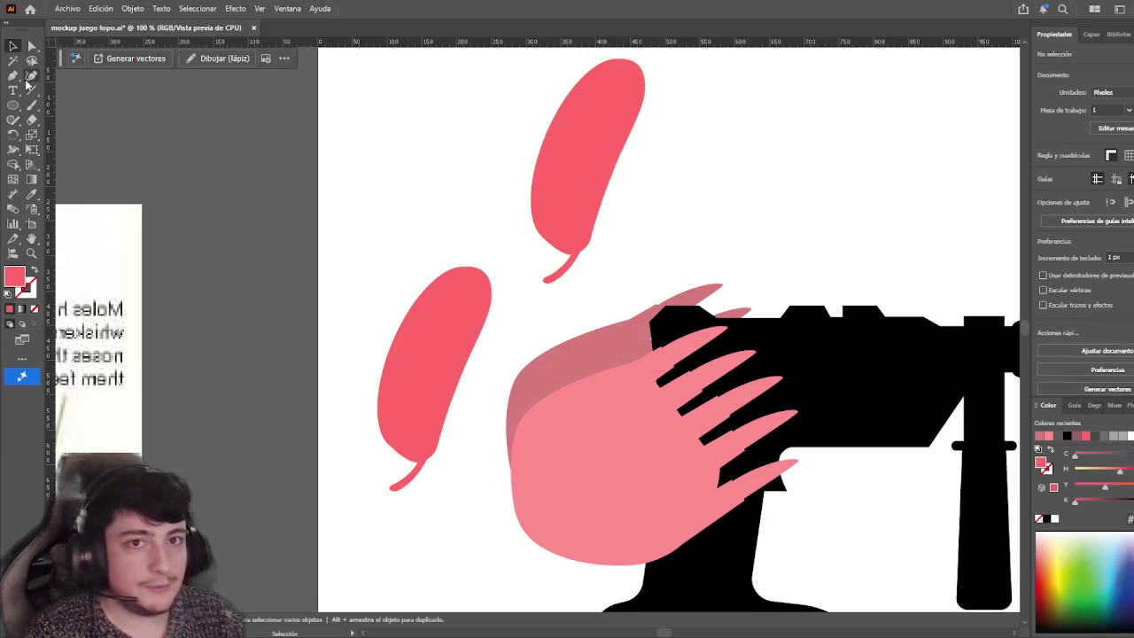
Delete the upper leaf's lower anchors and drag its points into a rounded cap shape
scroll(549, 200, "up", 2)
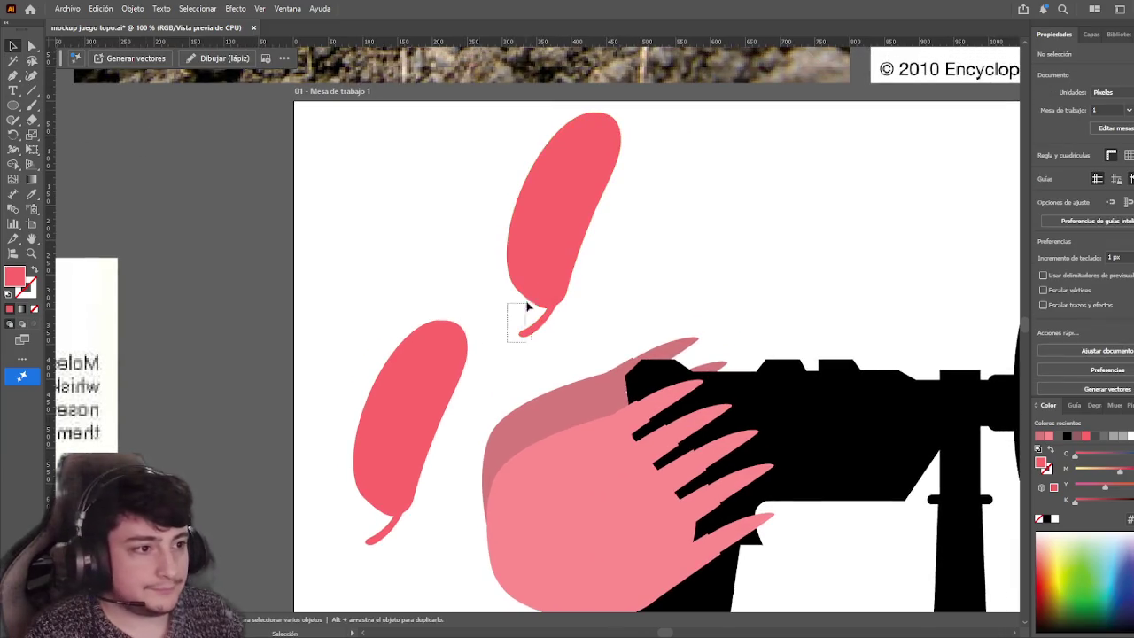
left_click(600, 195)
left_click(430, 218)
key("a")
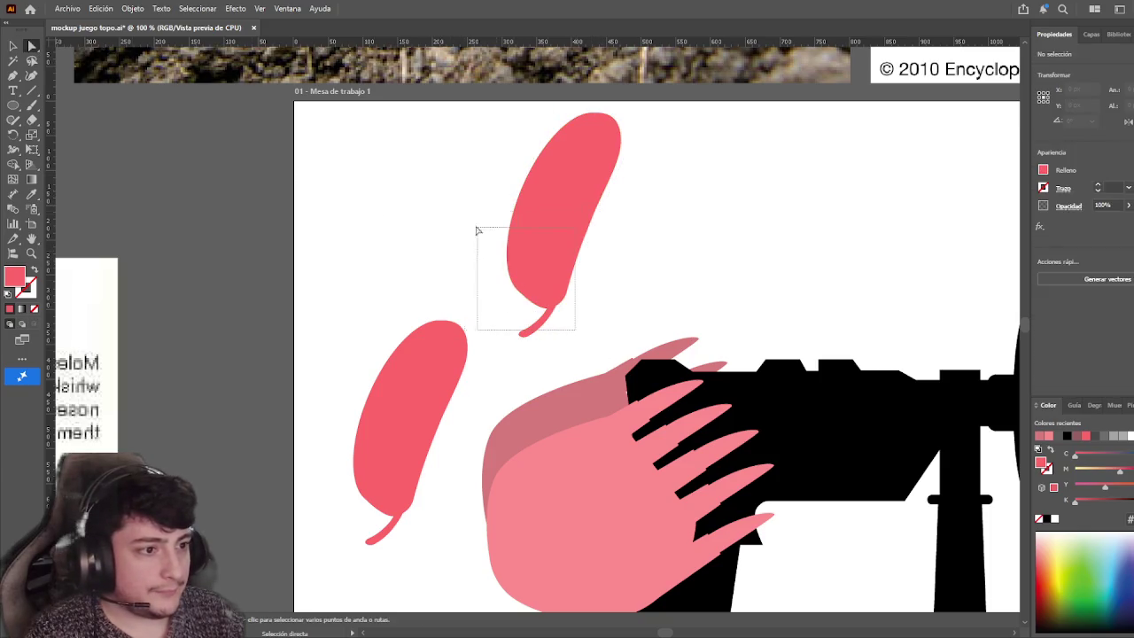
left_click_drag(583, 347, 498, 211)
left_click(1074, 283)
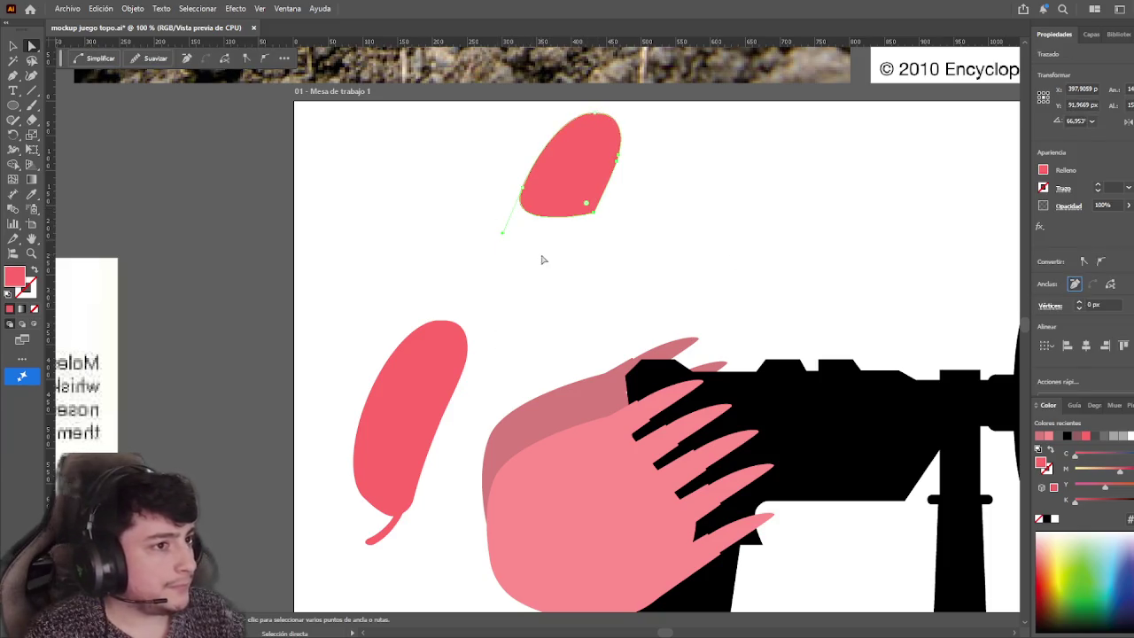
left_click_drag(528, 211, 530, 213)
left_click(1072, 285)
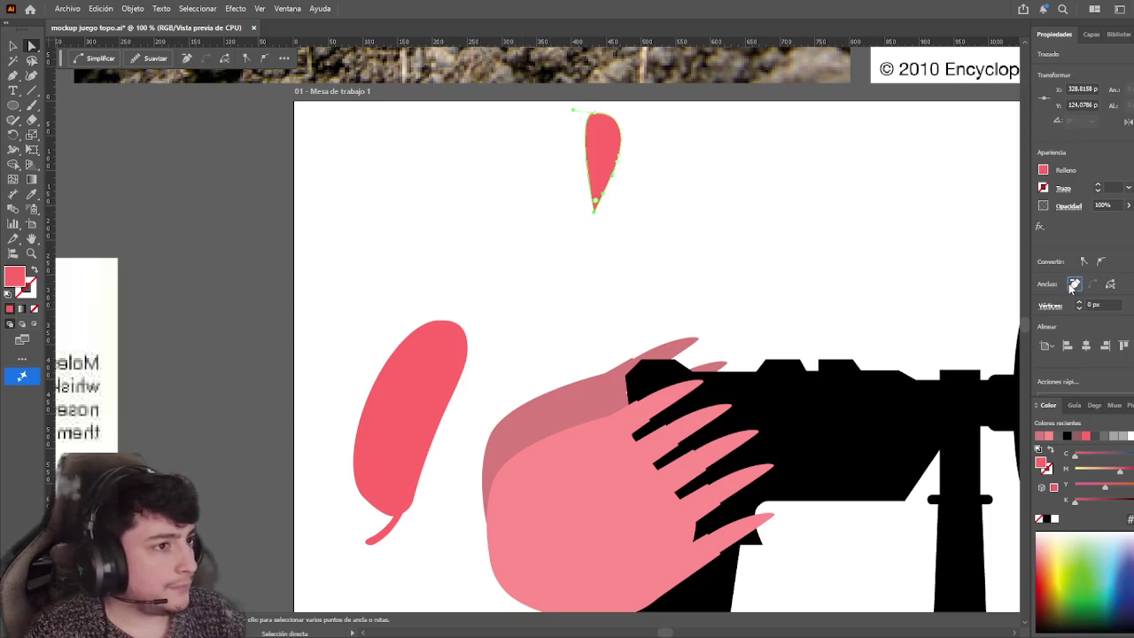
left_click_drag(626, 209, 523, 189)
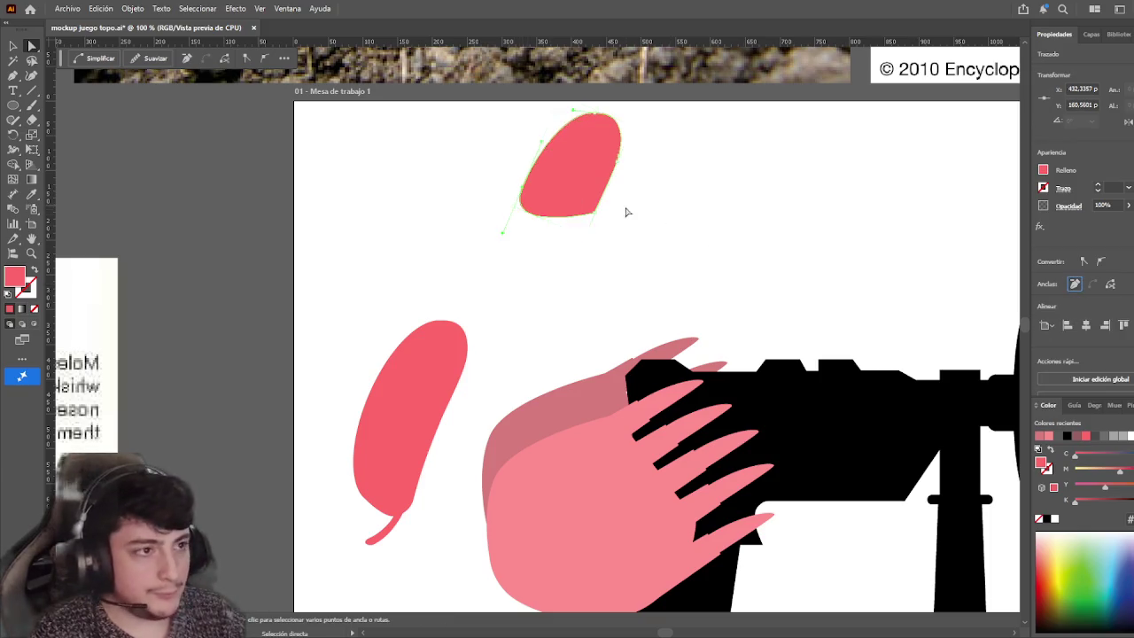
left_click_drag(502, 232, 546, 215)
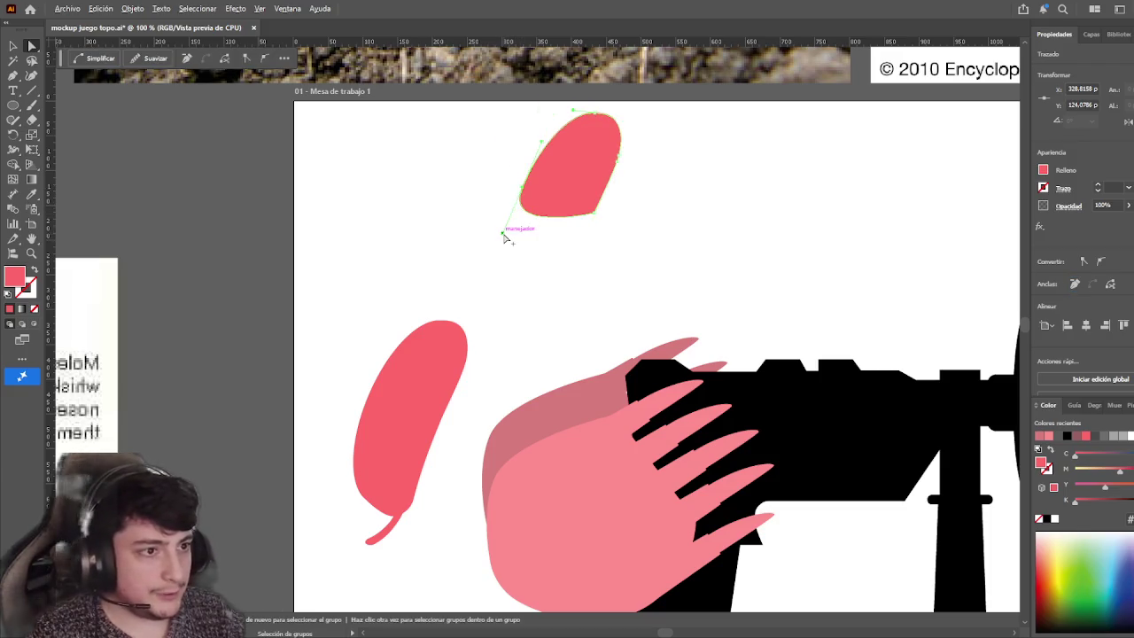
left_click(547, 211)
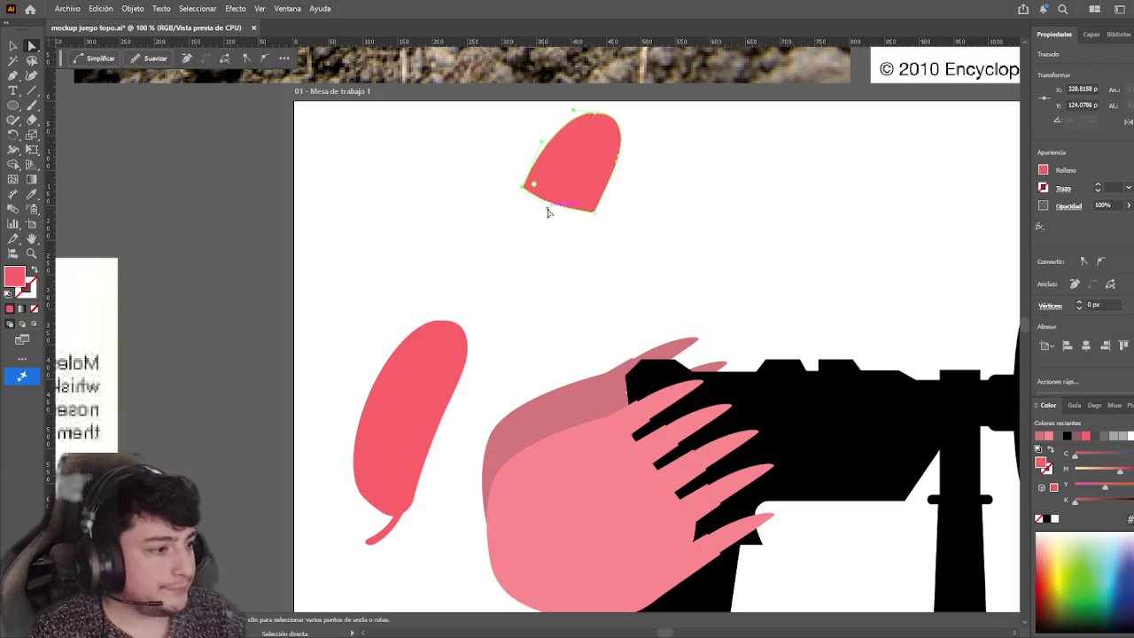
Move and rotate the rounded cap onto the other leaf, then shift it up
key("v")
mouse_move(609, 146)
left_mouse_down()
mouse_move(513, 307)
mouse_move(481, 319)
left_mouse_up()
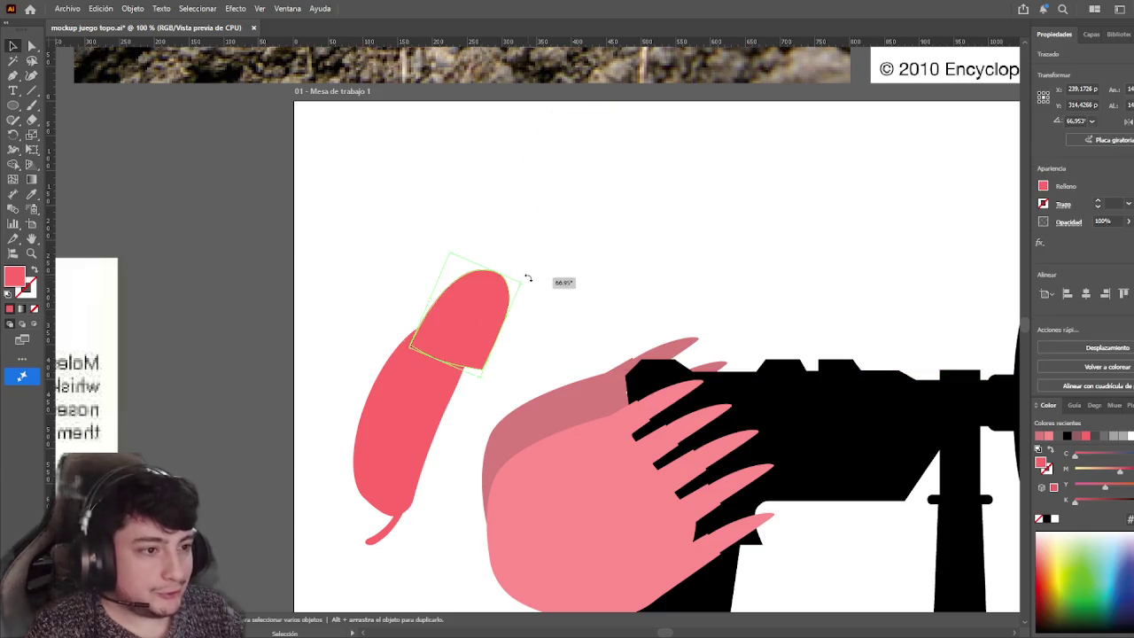
mouse_move(527, 279)
left_mouse_down()
mouse_move(521, 369)
mouse_move(531, 353)
mouse_move(503, 338)
left_mouse_up()
left_click(581, 278)
scroll(581, 278, "down", 2)
left_click(515, 286)
left_click(549, 277)
left_click_drag(518, 270, 510, 226)
Reshape the small cap's bottom tip and place it on top of the leaf
left_click(32, 46)
mouse_move(469, 182)
left_mouse_down()
mouse_move(525, 259)
mouse_move(531, 247)
left_mouse_up()
left_click(463, 195)
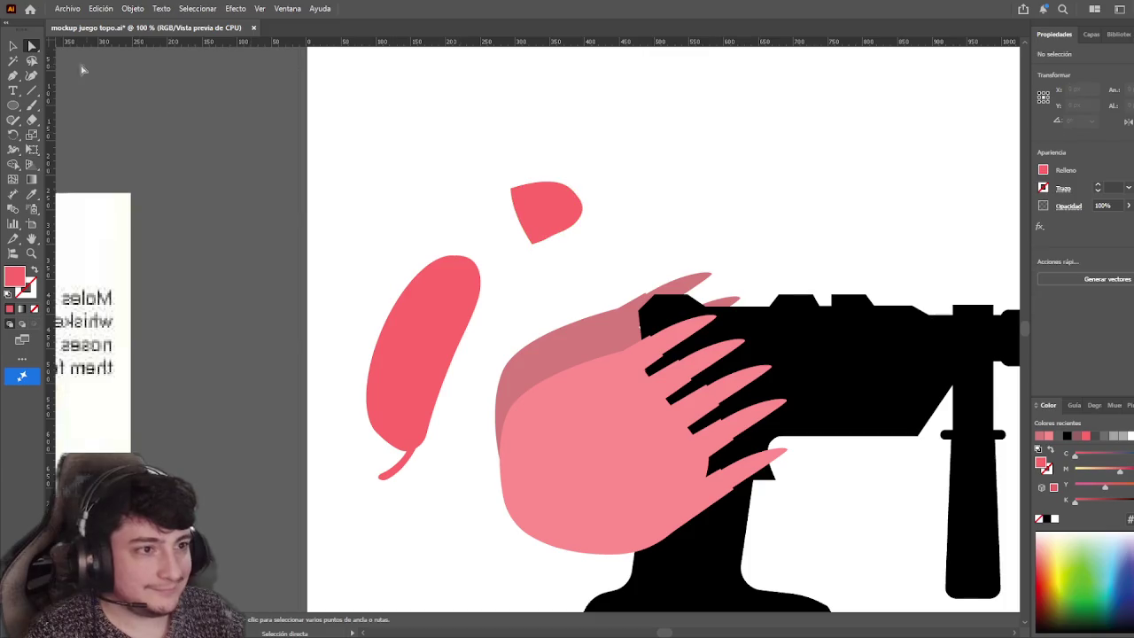
left_click(14, 46)
left_click_drag(544, 217, 476, 281)
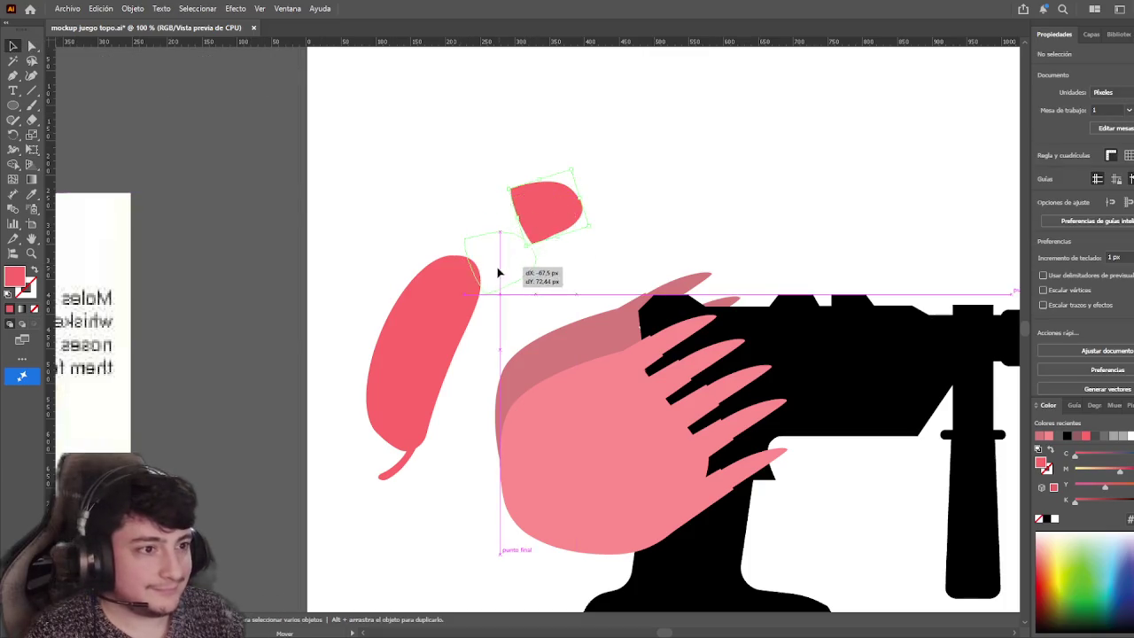
Undo the cap edits so the red leaf returns to its horizontal shape
key("ctrl+z")
key("ctrl+shift+z")
key("ctrl+z")
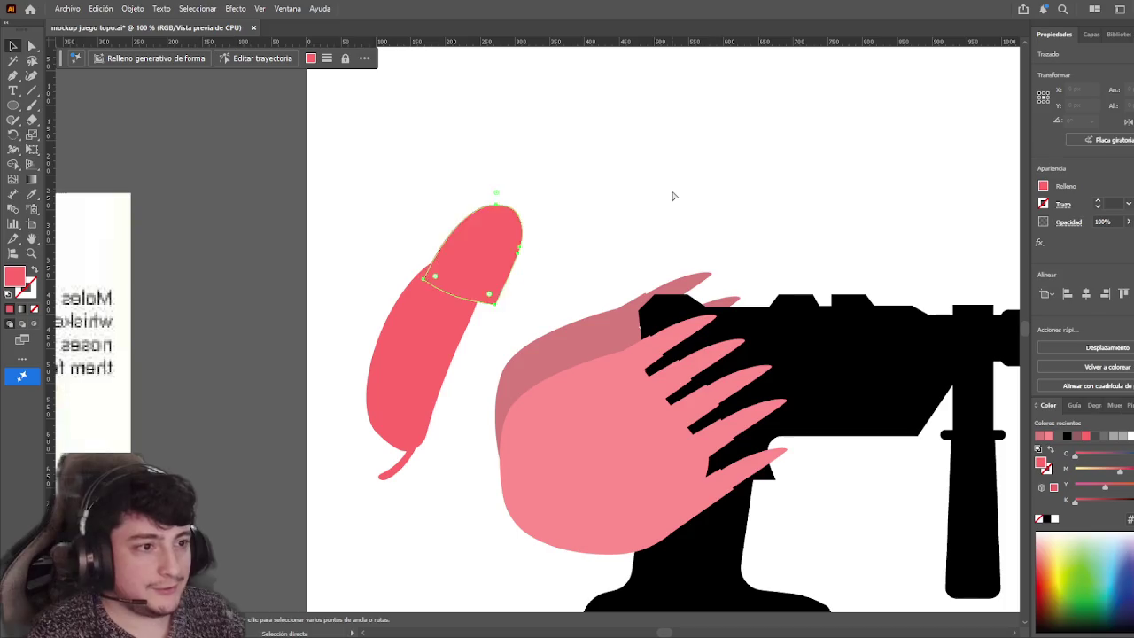
key("ctrl+z")
key("ctrl+z")
key("ctrl+z")
key("ctrl+z")
key("ctrl+z")
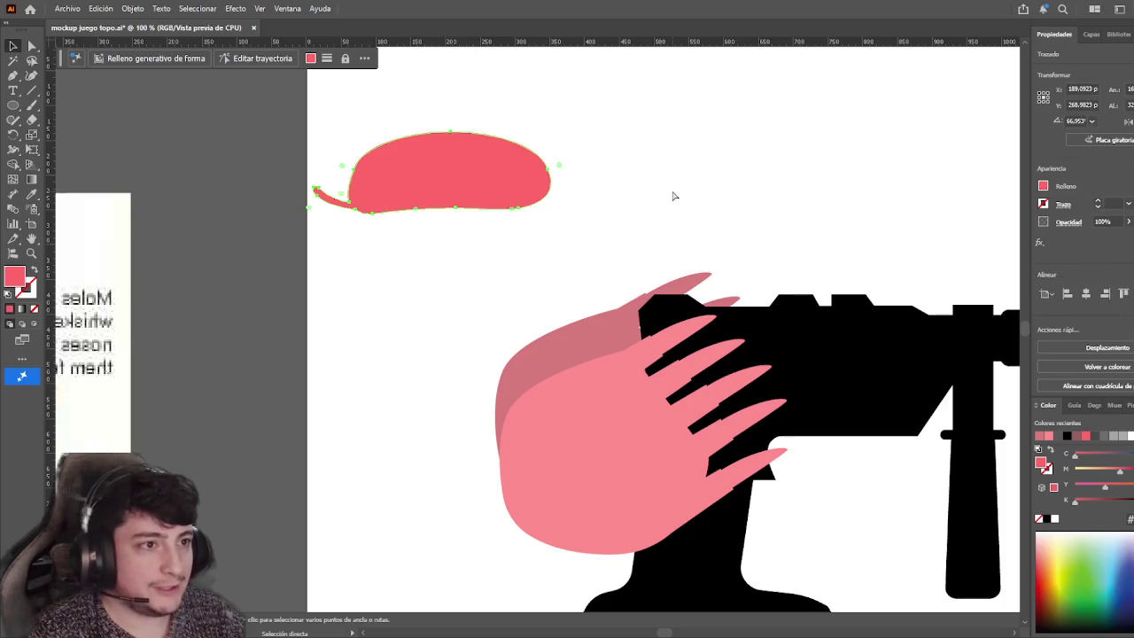
key("ctrl+z")
key("ctrl+z")
key("ctrl+z")
key("ctrl+z")
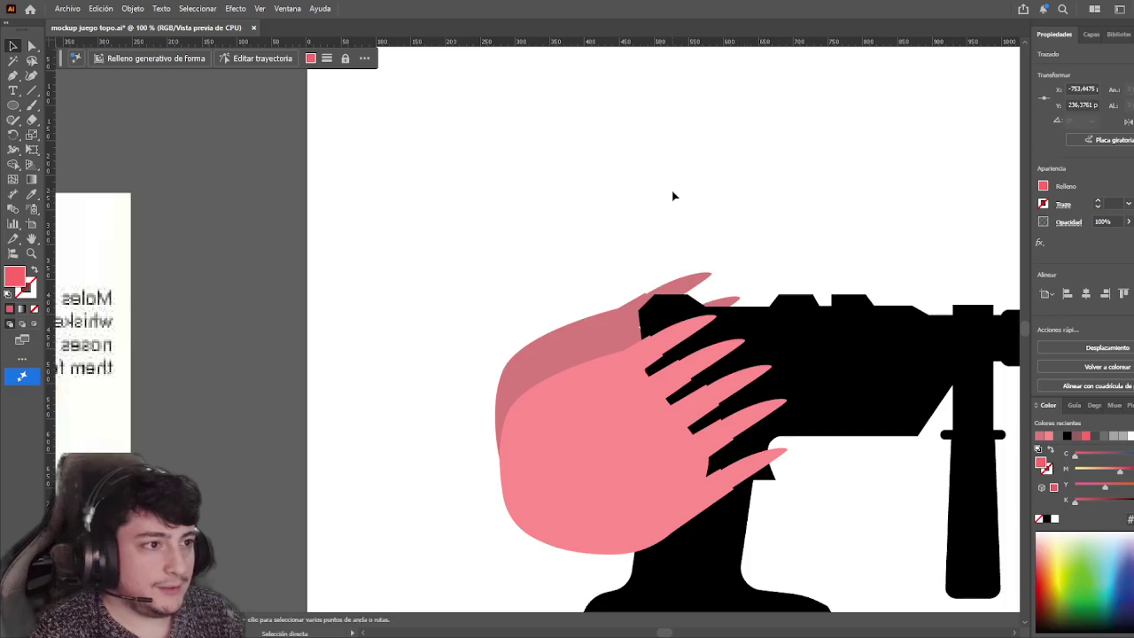
key("ctrl+z")
Bring both leaf shapes back onto the artboard
scroll(353, 231, "left", 5)
scroll(353, 232, "up", 1)
scroll(352, 232, "left", 5)
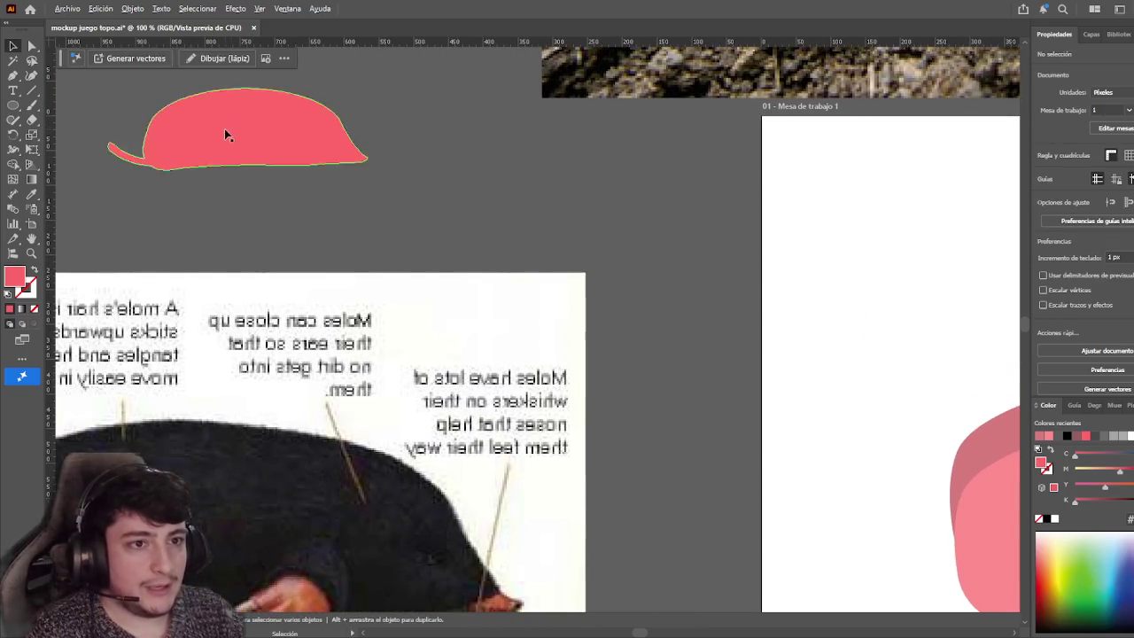
left_click_drag(224, 128, 534, 212)
scroll(534, 212, "right", 5)
left_click_drag(50, 133, 329, 217)
scroll(268, 159, "left", 5)
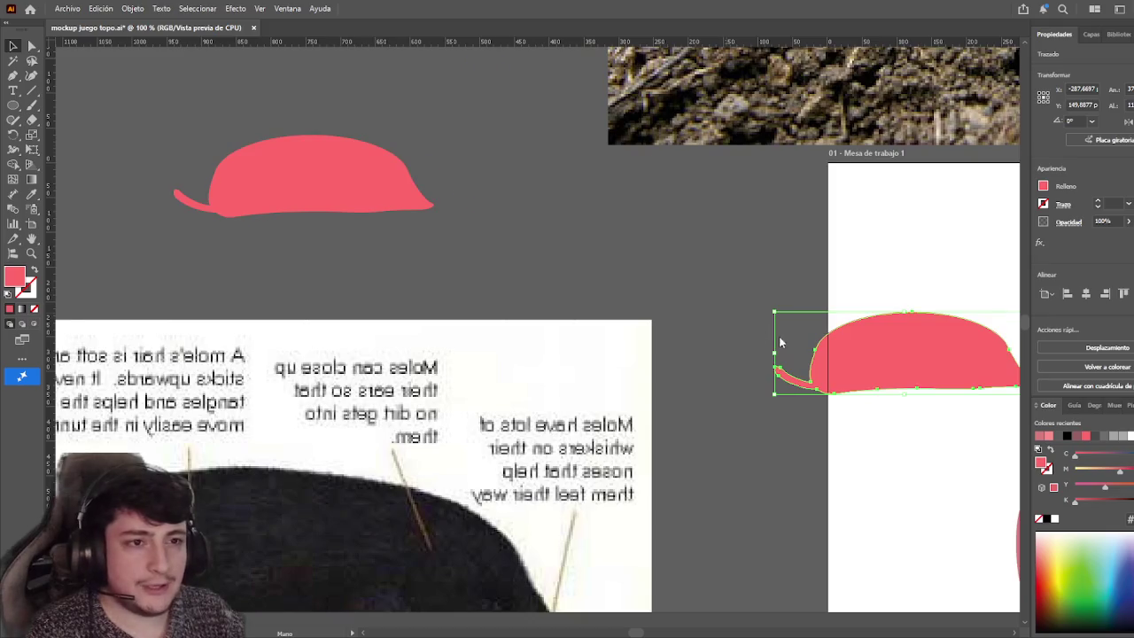
scroll(786, 338, "right", 5)
scroll(316, 184, "up", 1)
mouse_move(359, 304)
left_mouse_down()
mouse_move(518, 270)
mouse_move(435, 249)
mouse_move(493, 163)
mouse_move(483, 256)
left_mouse_up()
left_click(505, 273)
left_click(496, 223)
left_click(434, 151, "shift")
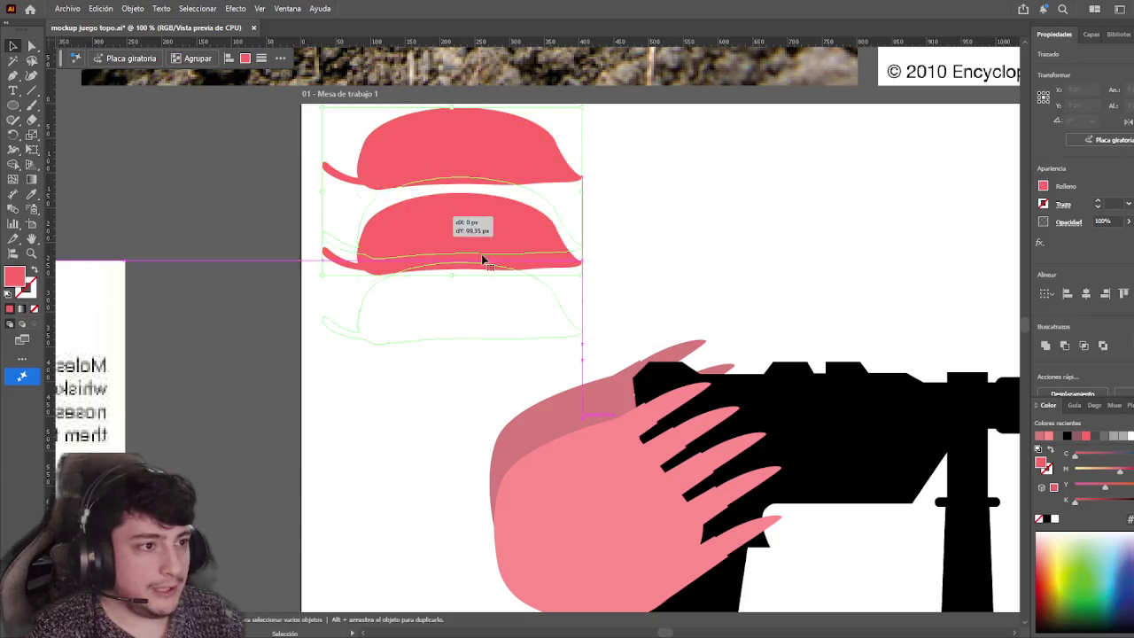
left_click(666, 233)
Round off the lower leaf's pointed tip
scroll(660, 274, "up", 1)
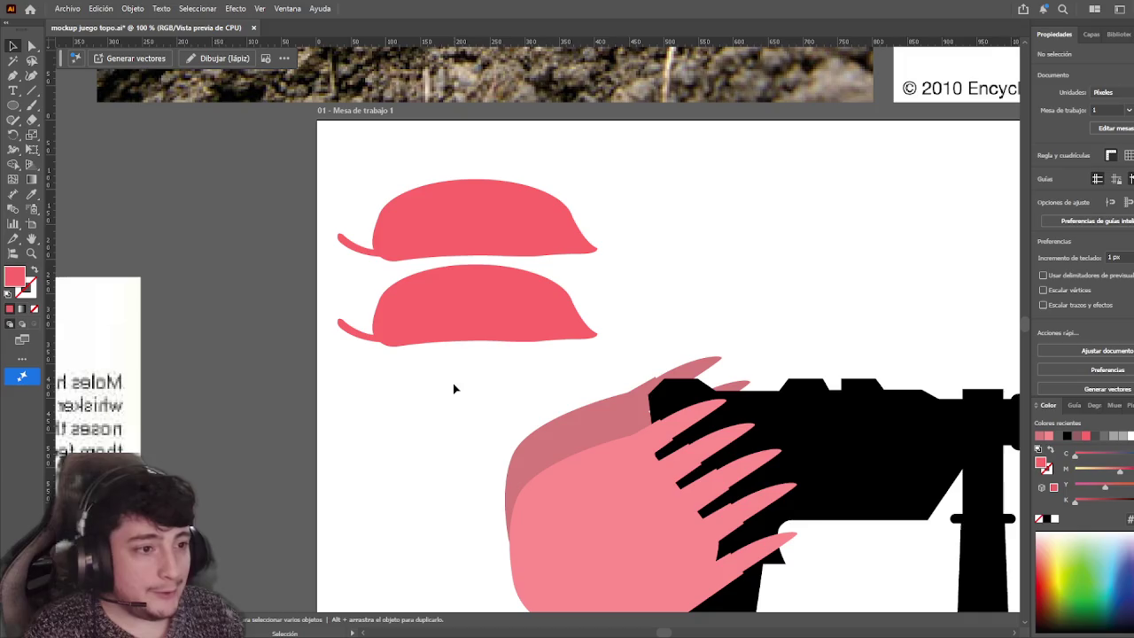
scroll(453, 384, "up", 2)
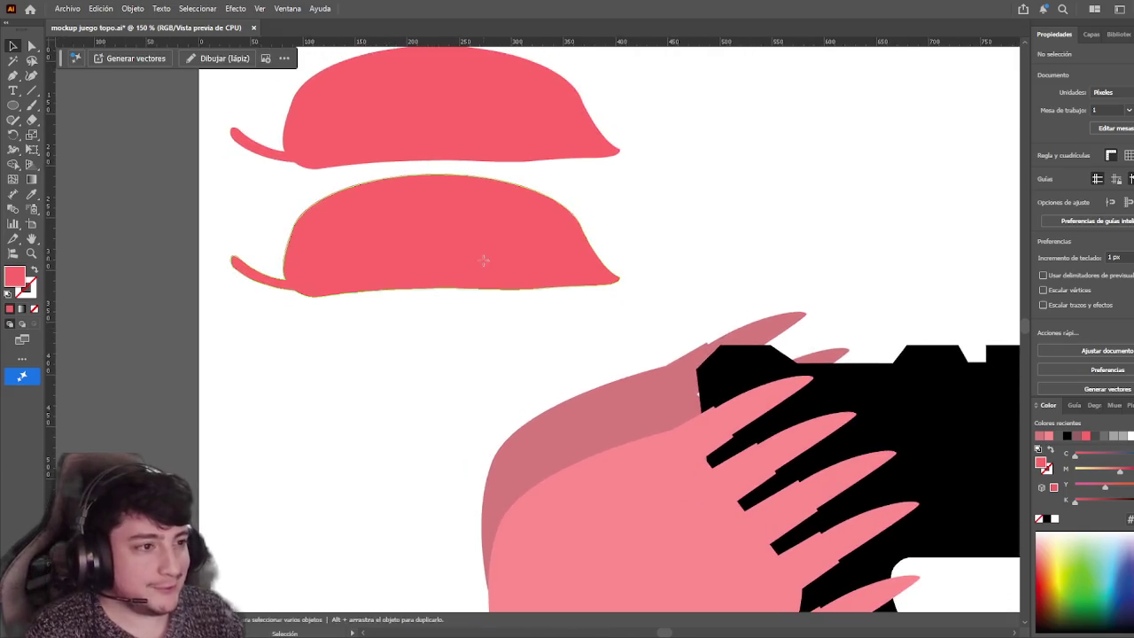
left_click(481, 256)
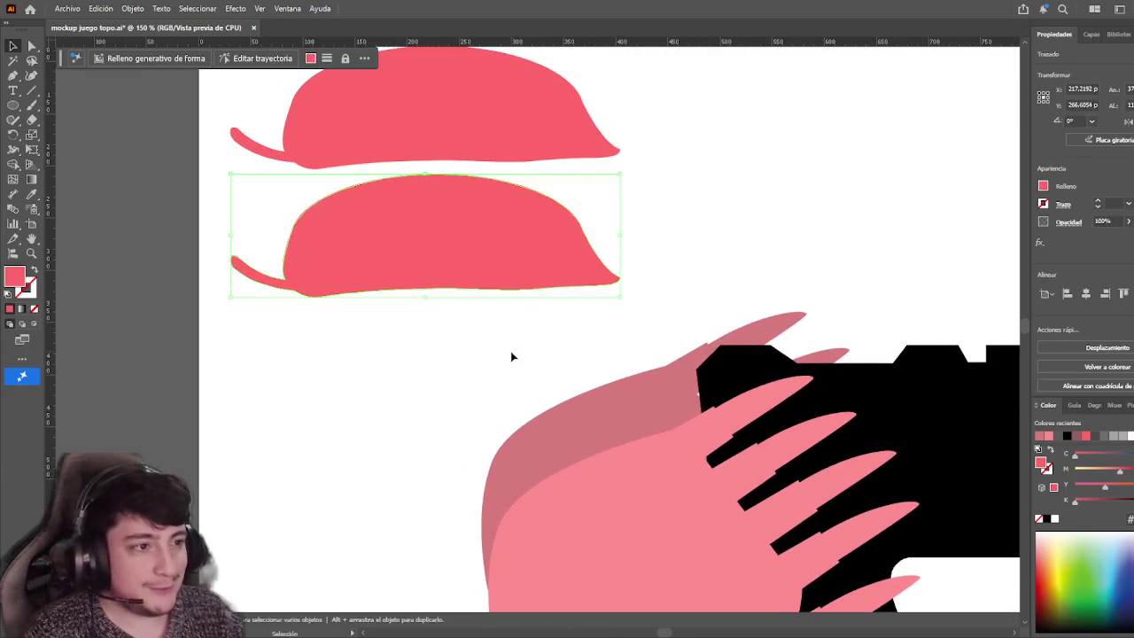
left_click(31, 46)
left_click_drag(603, 266, 602, 266)
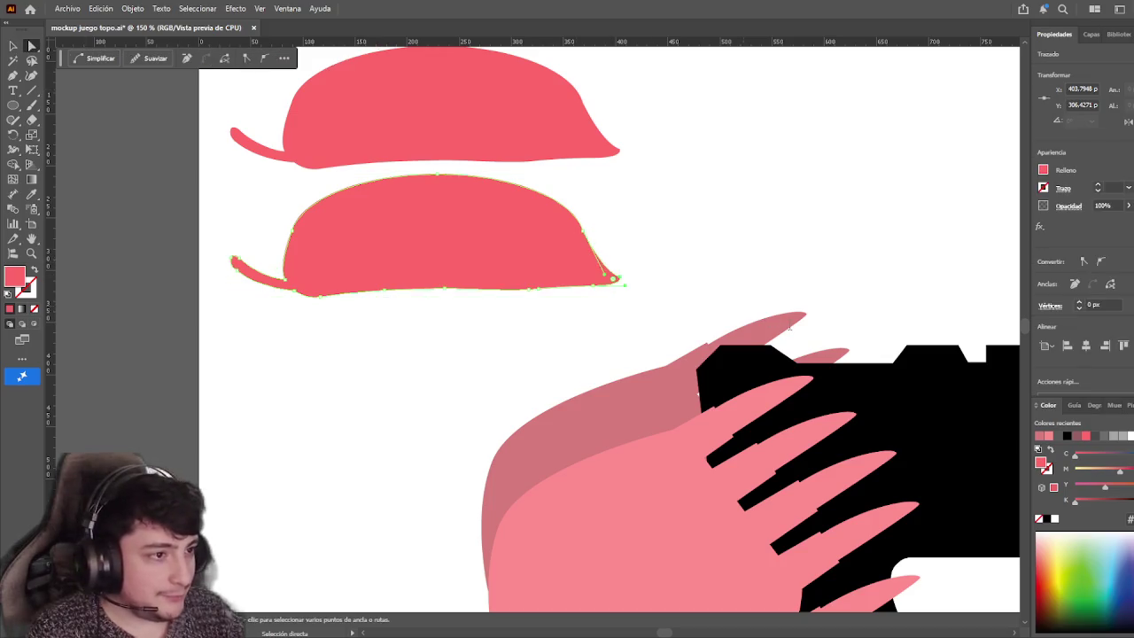
left_click(1079, 305)
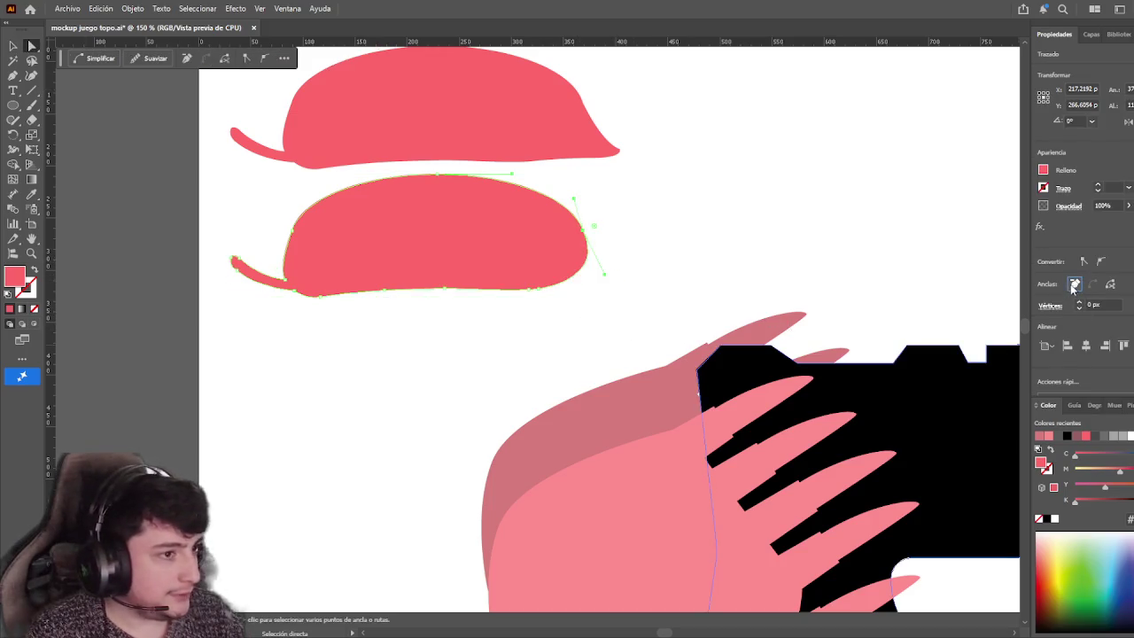
left_click(653, 316)
Rotate the lower leaf to lean right with its tail down-left, and lower the top leaf
left_click(13, 46)
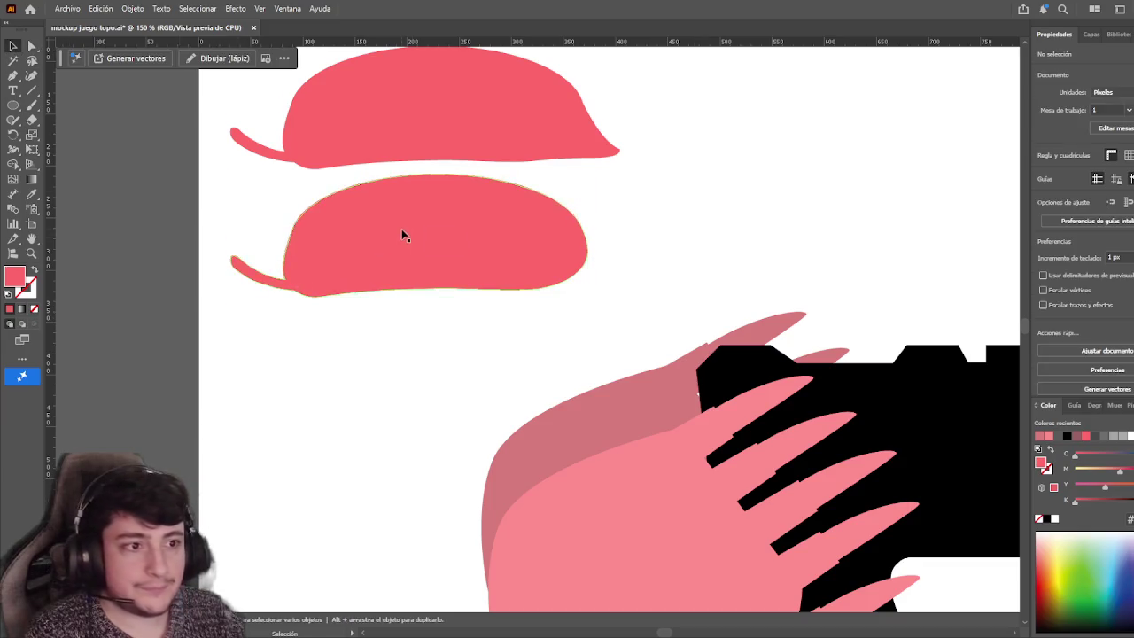
left_click_drag(405, 235, 397, 296)
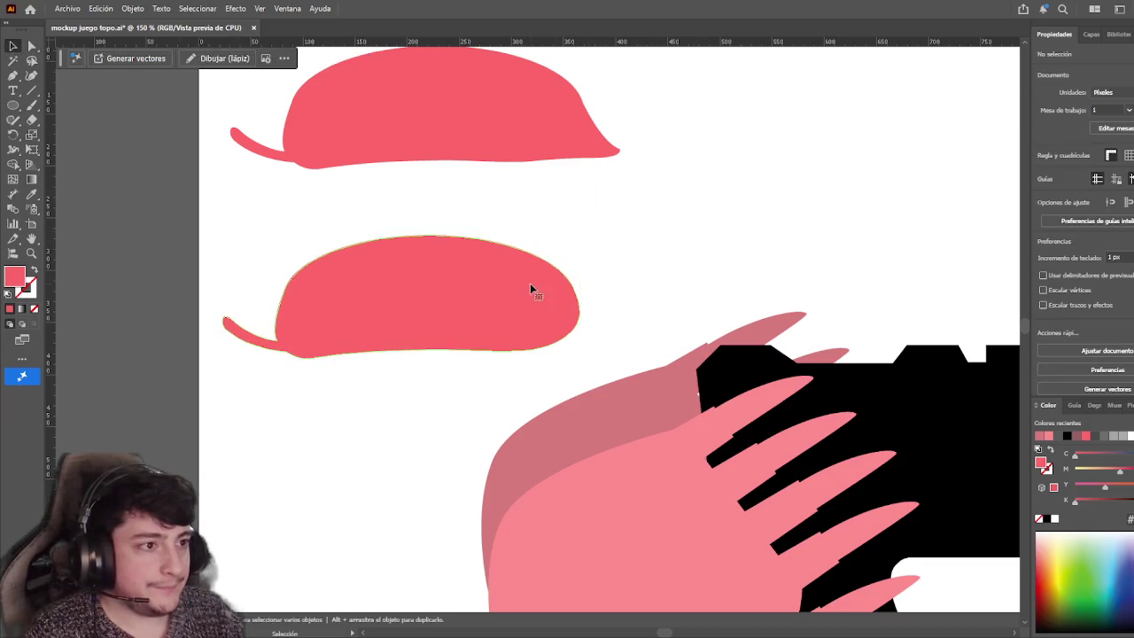
left_click_drag(588, 232, 496, 142)
left_click_drag(416, 212, 404, 334)
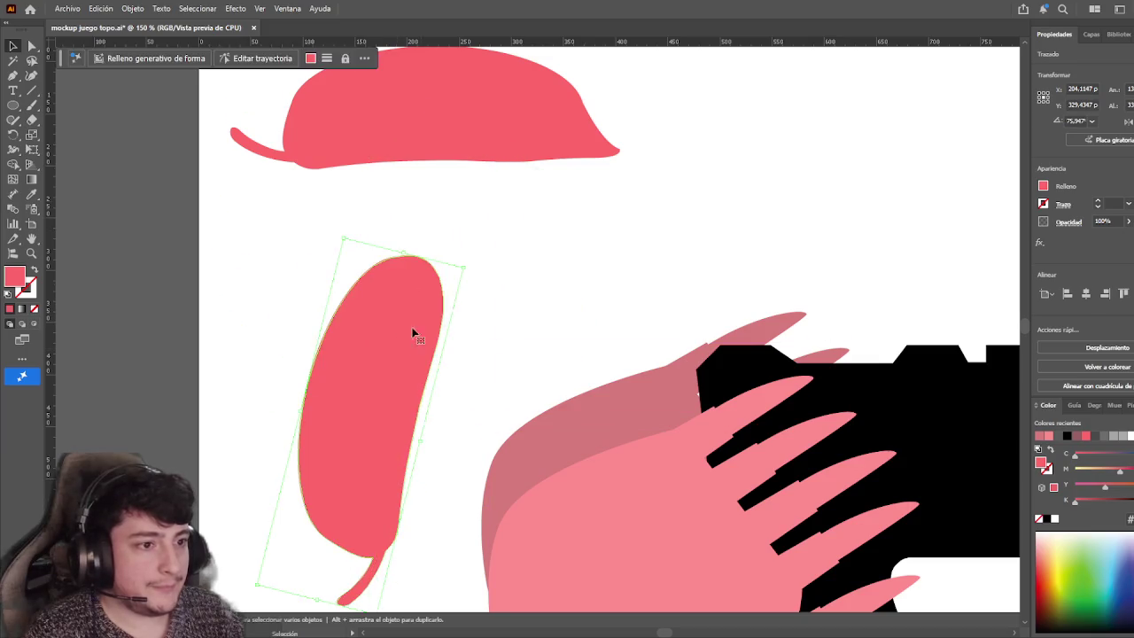
left_click_drag(468, 261, 510, 297)
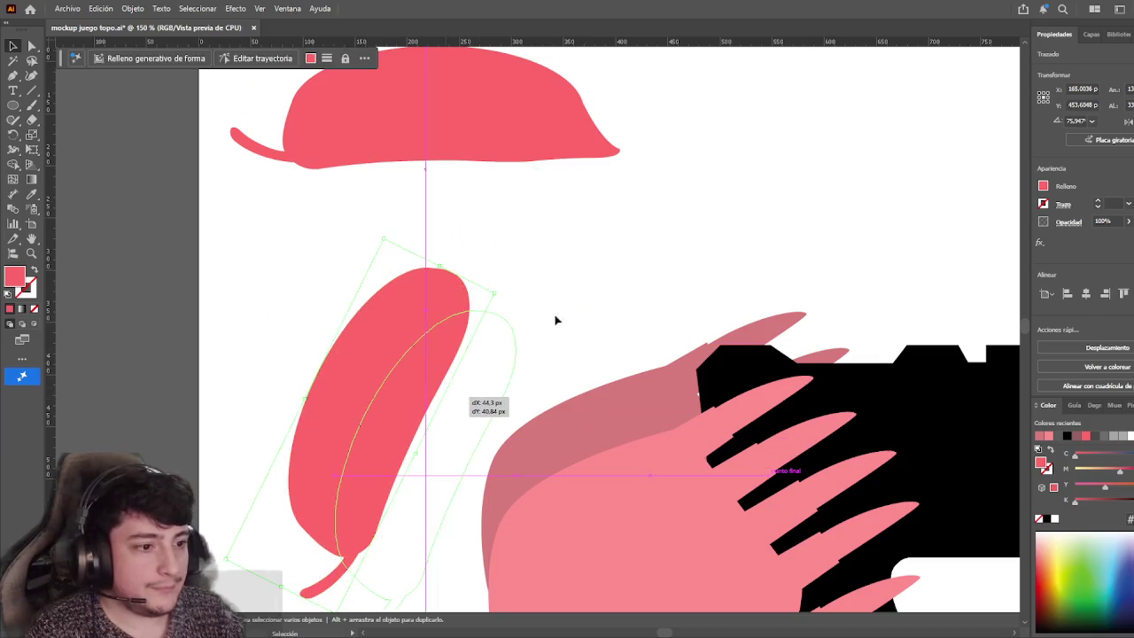
left_click_drag(417, 372, 465, 417)
left_click(626, 288)
left_click_drag(407, 392, 384, 363)
left_click_drag(503, 128, 494, 173)
left_click(645, 151)
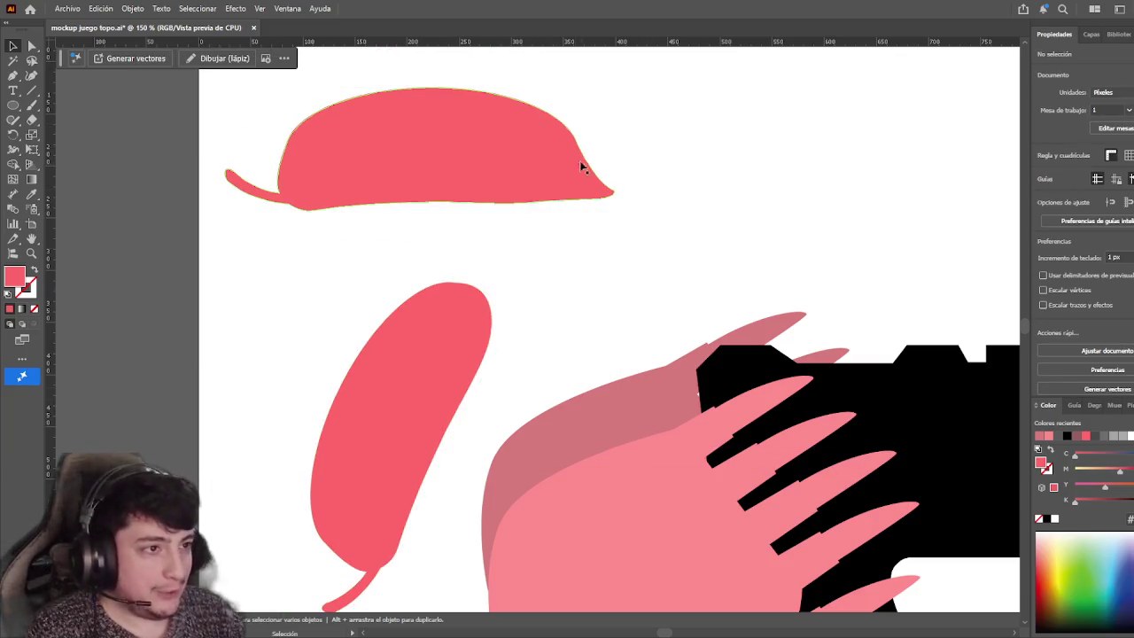
Remove the top leaf's tail and tilt the remaining cap slightly above the body
key("a")
mouse_move(216, 102)
left_mouse_down()
mouse_move(367, 246)
mouse_move(426, 239)
left_mouse_up()
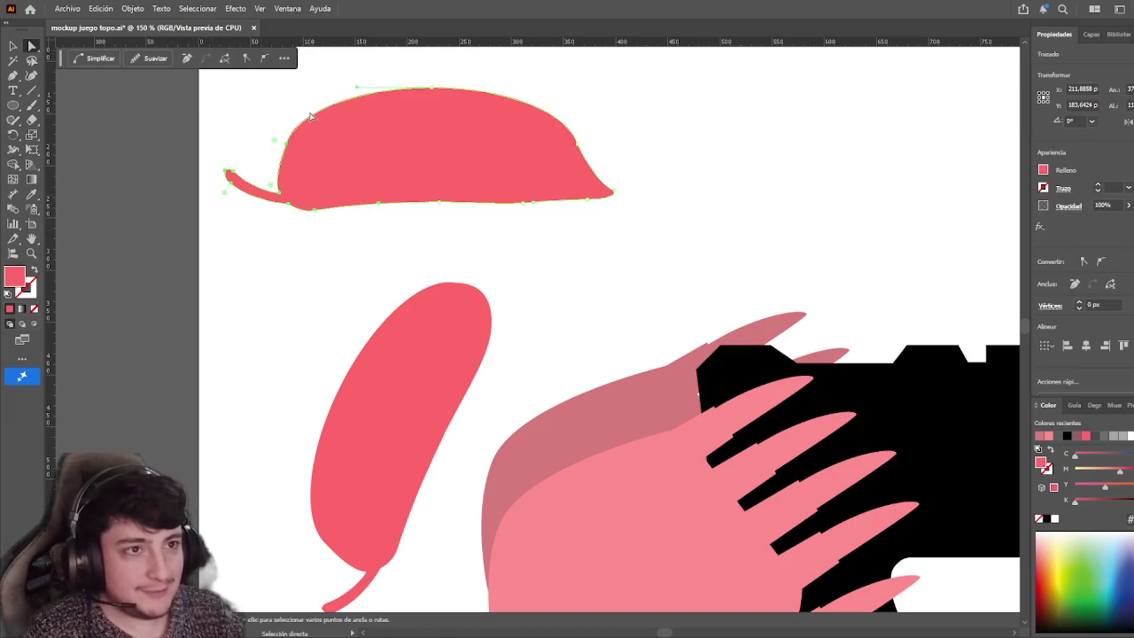
left_click(1075, 285)
key("v")
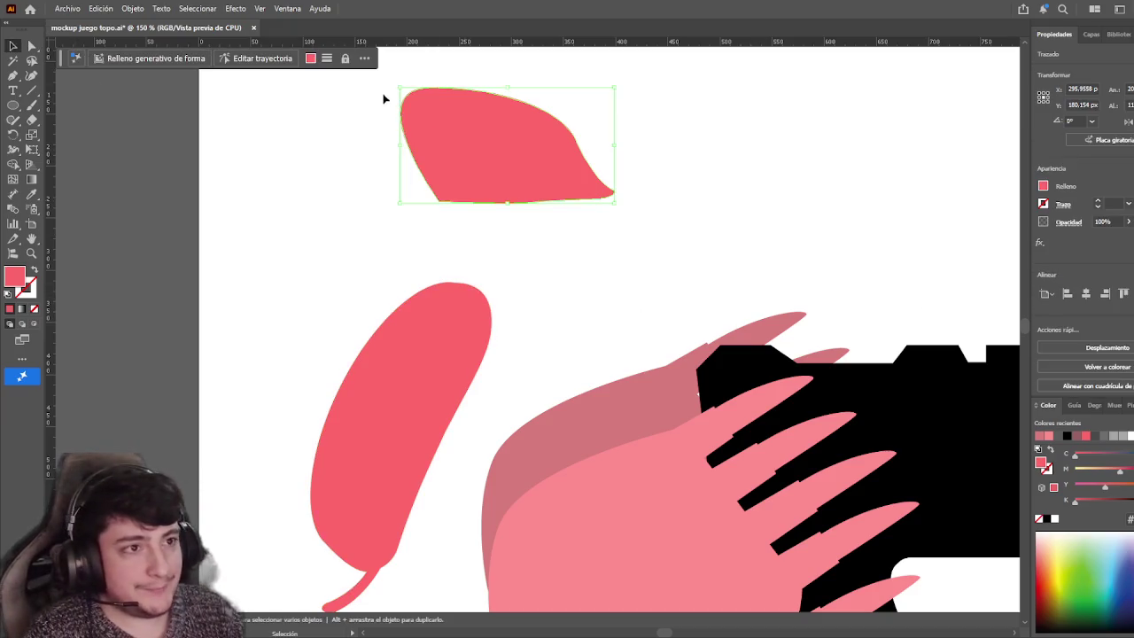
left_click_drag(392, 88, 372, 139)
left_click_drag(496, 151, 505, 306)
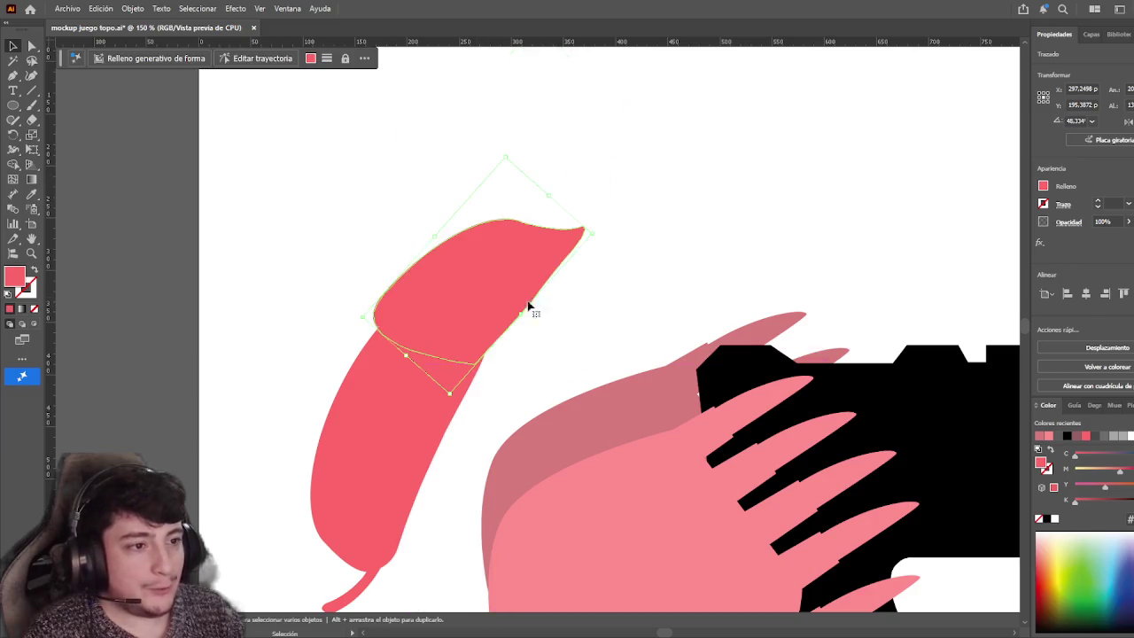
mouse_move(600, 239)
left_mouse_down()
mouse_move(514, 301)
mouse_move(564, 345)
left_mouse_up()
mouse_move(634, 365)
left_mouse_down()
mouse_move(635, 200)
mouse_move(614, 182)
left_mouse_up()
Try reshaping the cap's top-left corner, undo it, and move the cap onto the head's top
key("a")
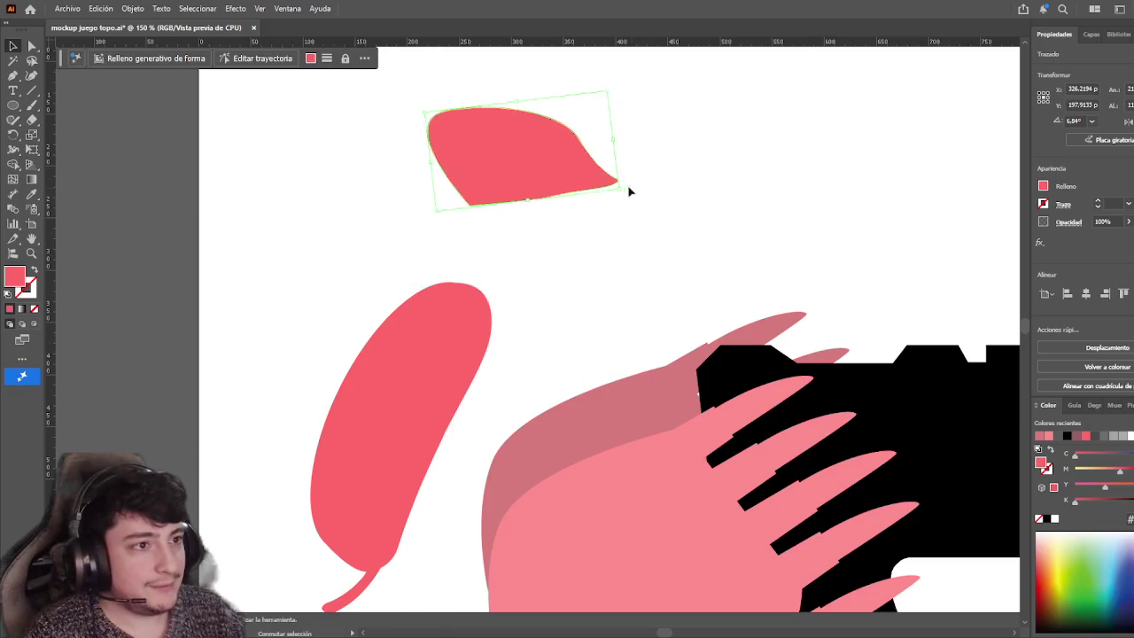
left_click(448, 113)
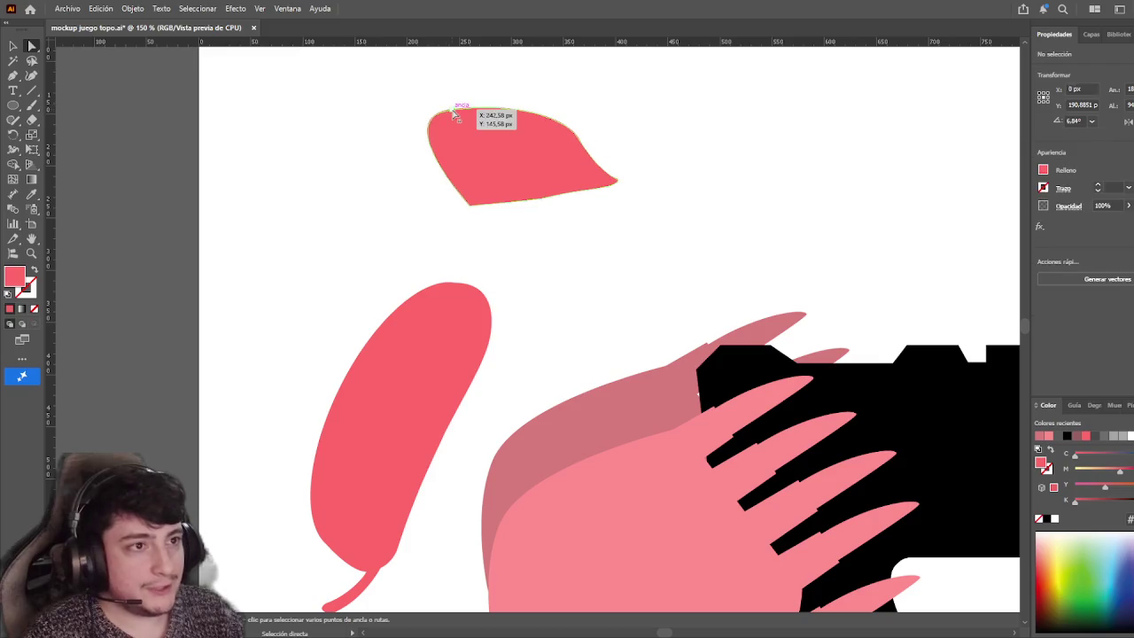
left_click_drag(387, 122, 436, 145)
key("ctrl+z")
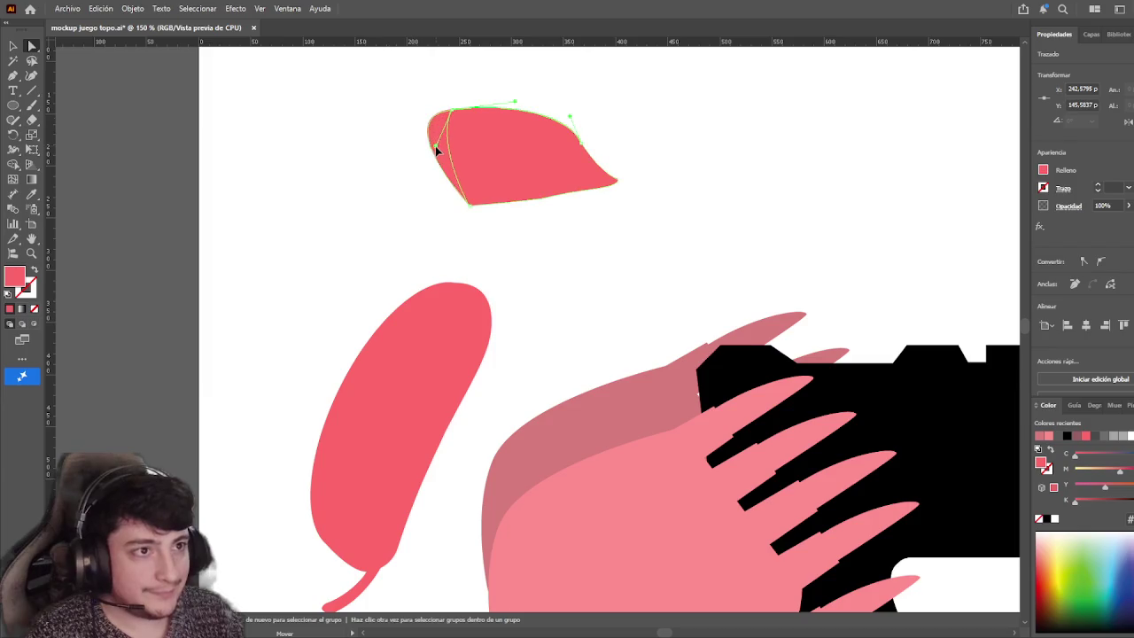
left_click(12, 47)
left_click_drag(494, 177, 609, 295)
scroll(613, 266, "down", 2)
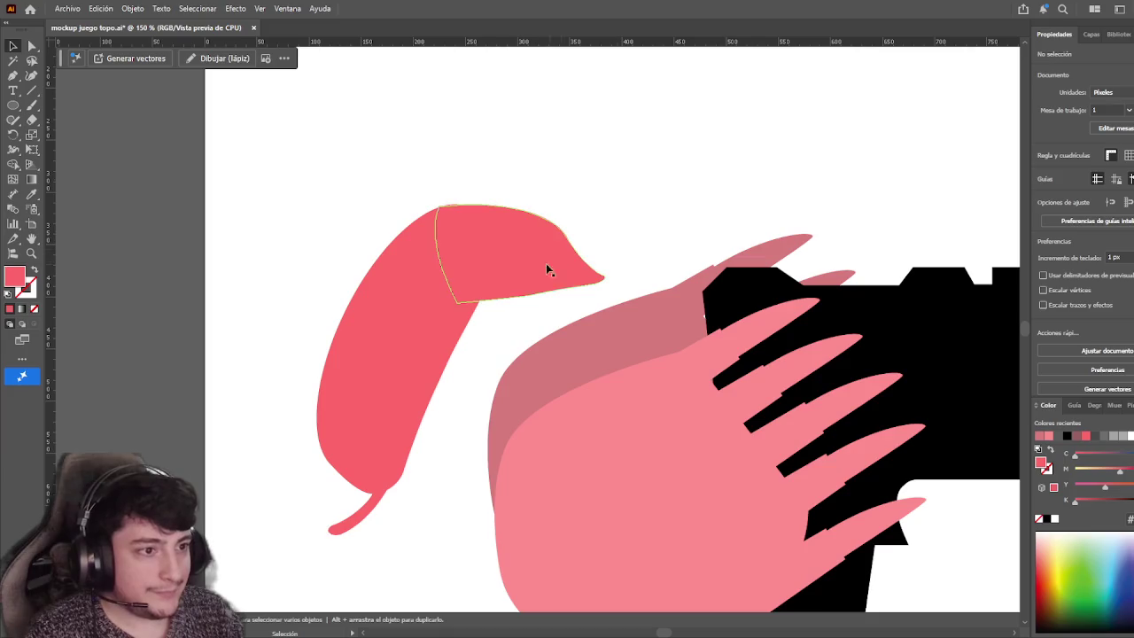
Restore the cap's position and try pulling its left-edge points right, undoing it
key("ctrl+z")
left_click(31, 45)
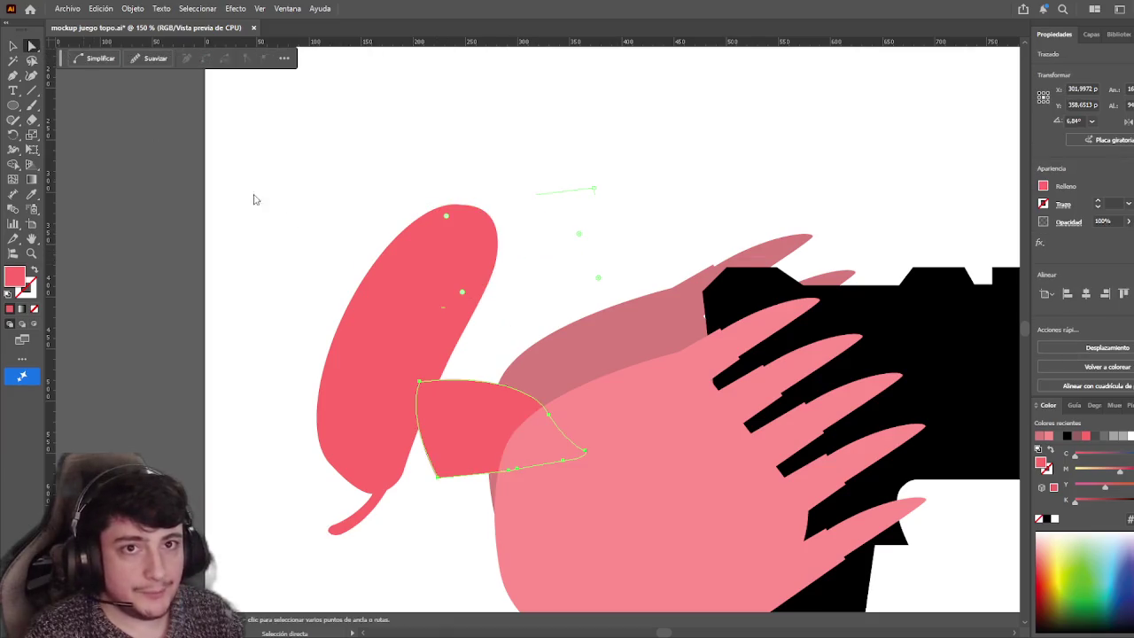
key("ctrl+shift+z")
left_click(13, 45)
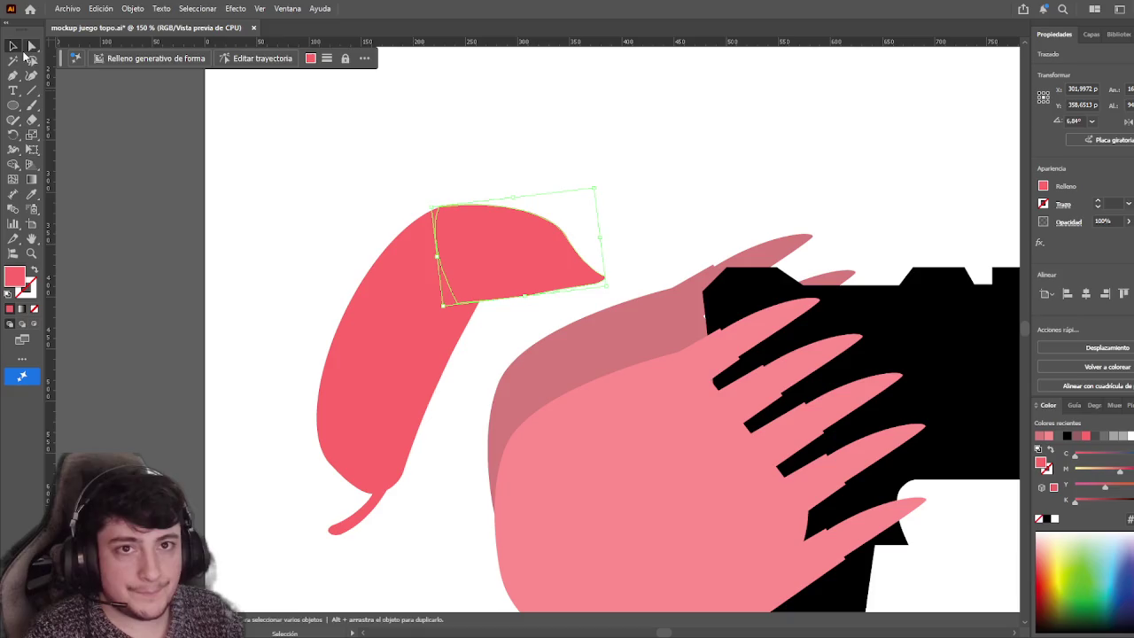
left_click(439, 207)
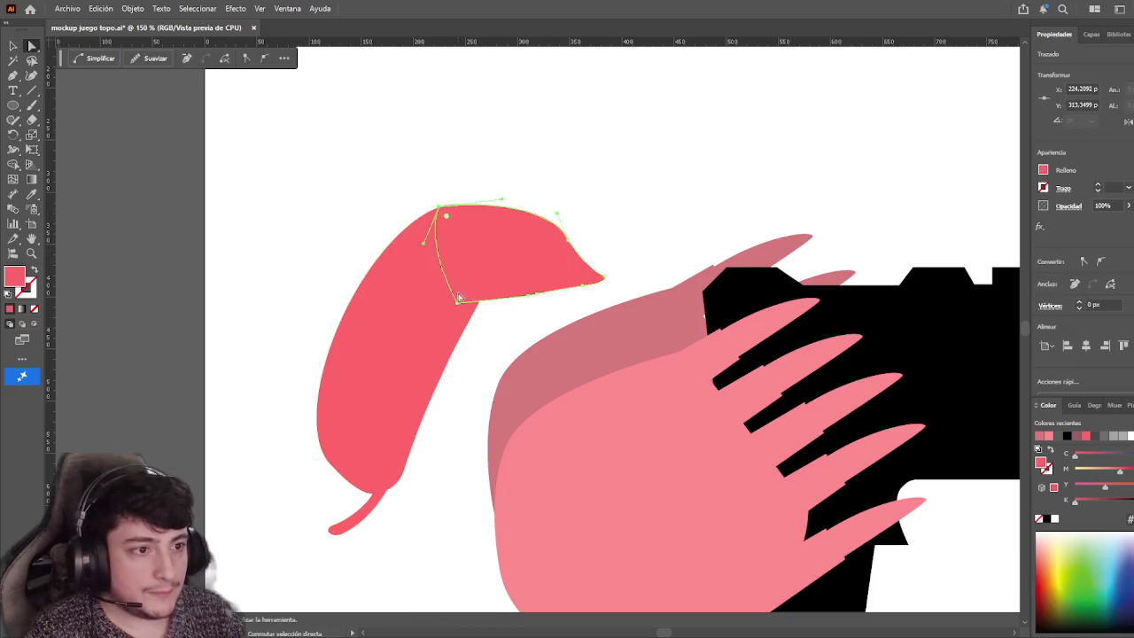
left_click_drag(458, 305, 497, 306)
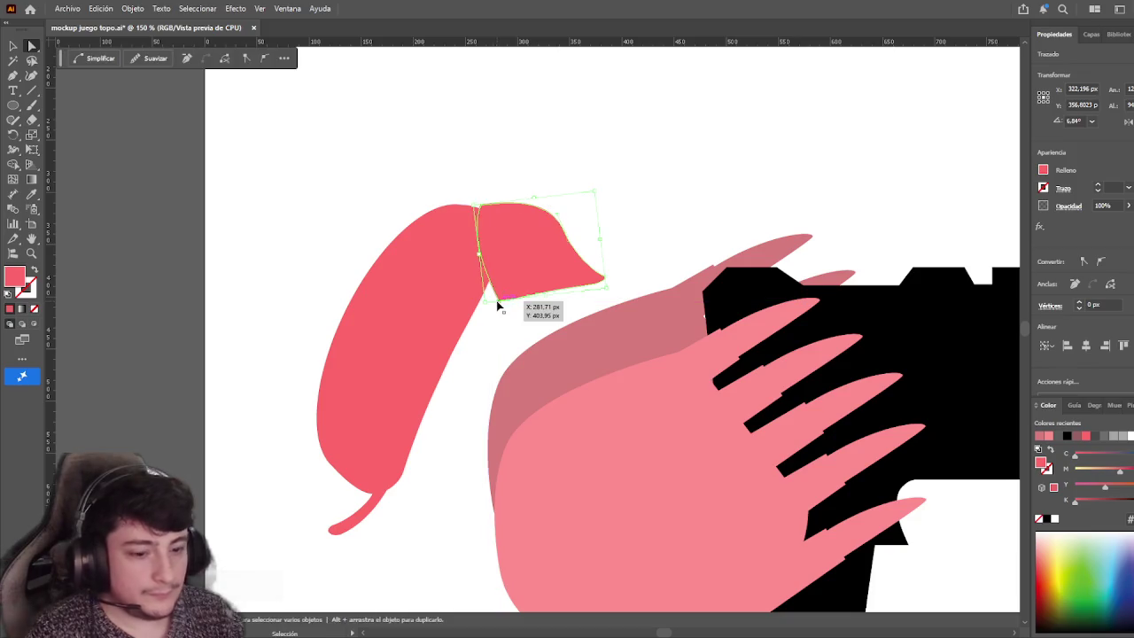
key("ctrl+z")
Adjust the cap's upper curves, undoing the attempted corner point moves
left_click_drag(556, 215, 578, 234)
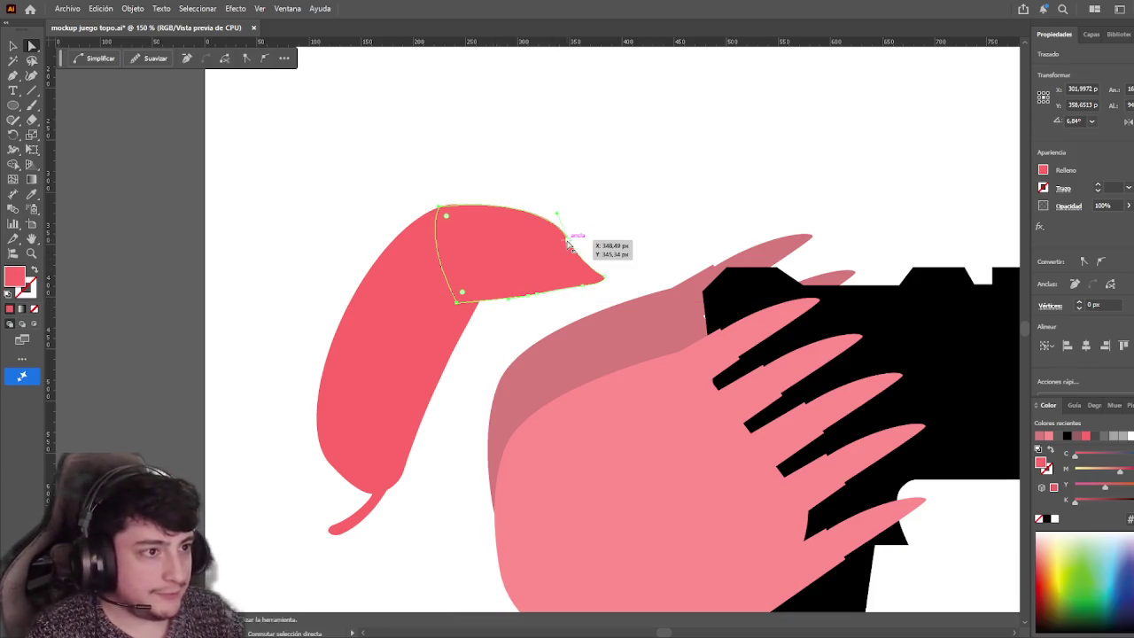
mouse_move(446, 215)
left_mouse_down()
mouse_move(435, 190)
mouse_move(480, 222)
mouse_move(441, 240)
left_mouse_up()
left_click(435, 190)
left_click(443, 215)
key("ctrl+z")
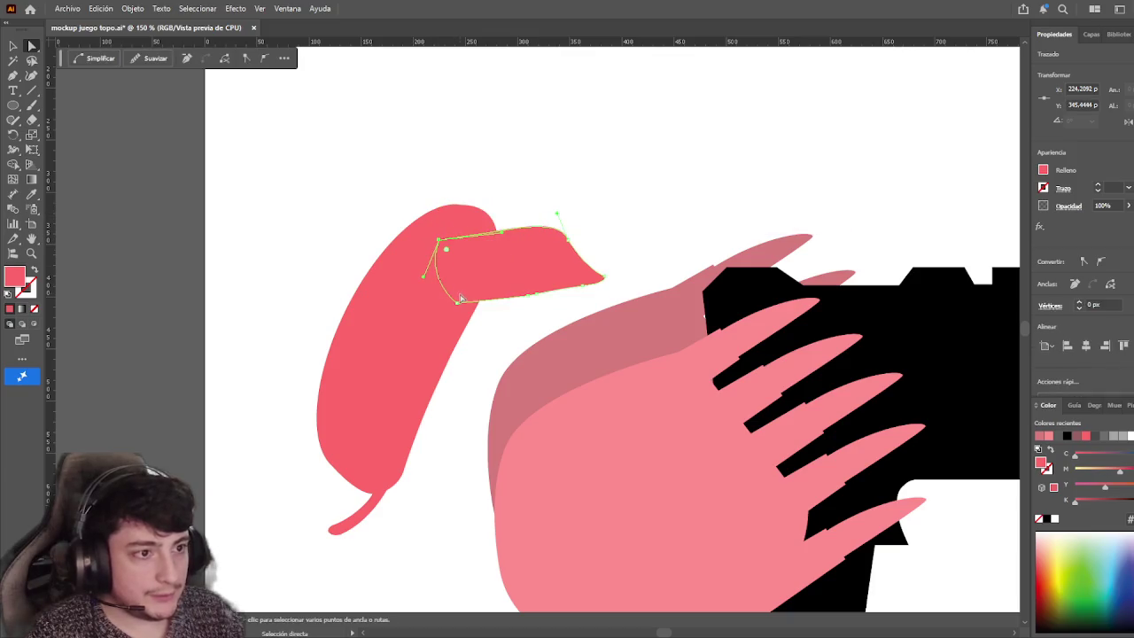
left_click_drag(457, 303, 500, 301)
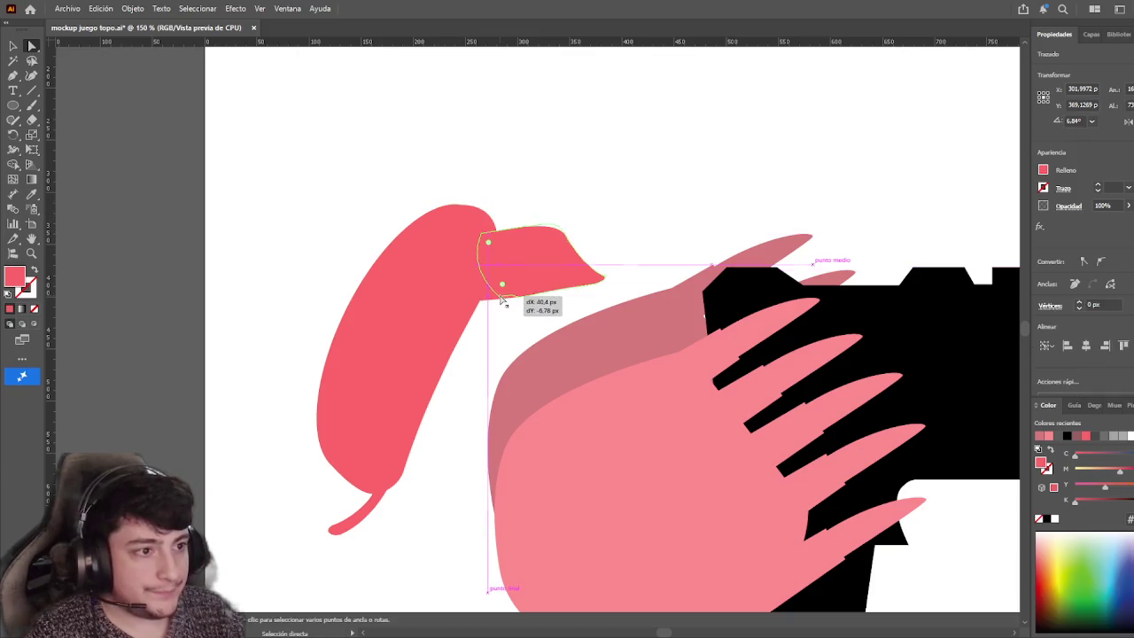
key("ctrl+z")
key("ctrl+z")
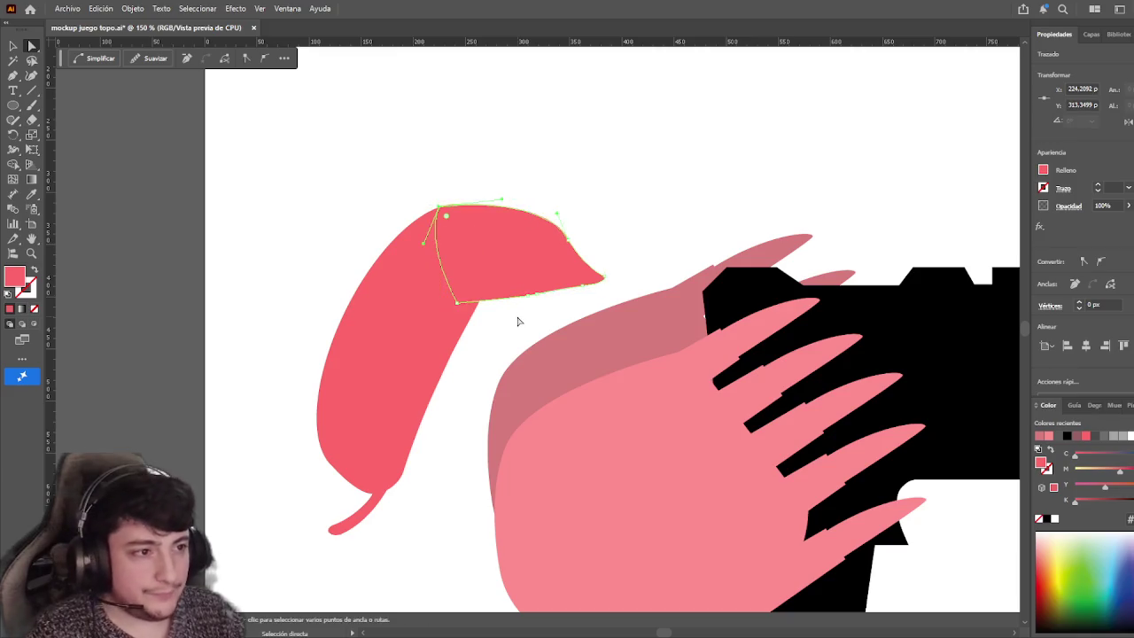
Add an anchor on the cap's top edge and cut the path at the top-left point
key("p")
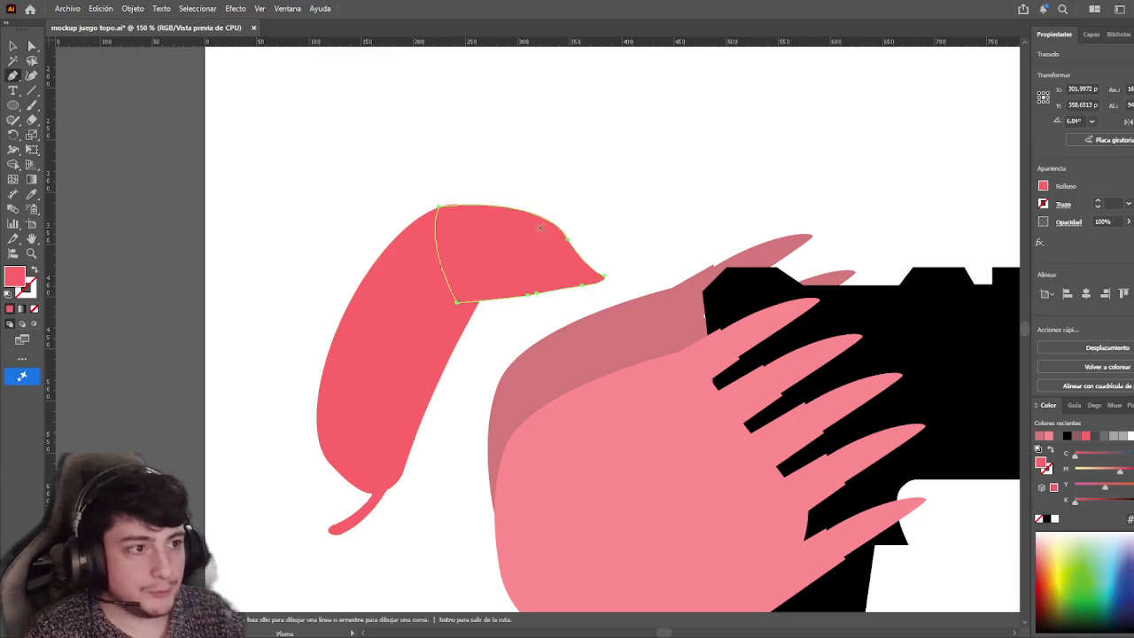
left_click(540, 216)
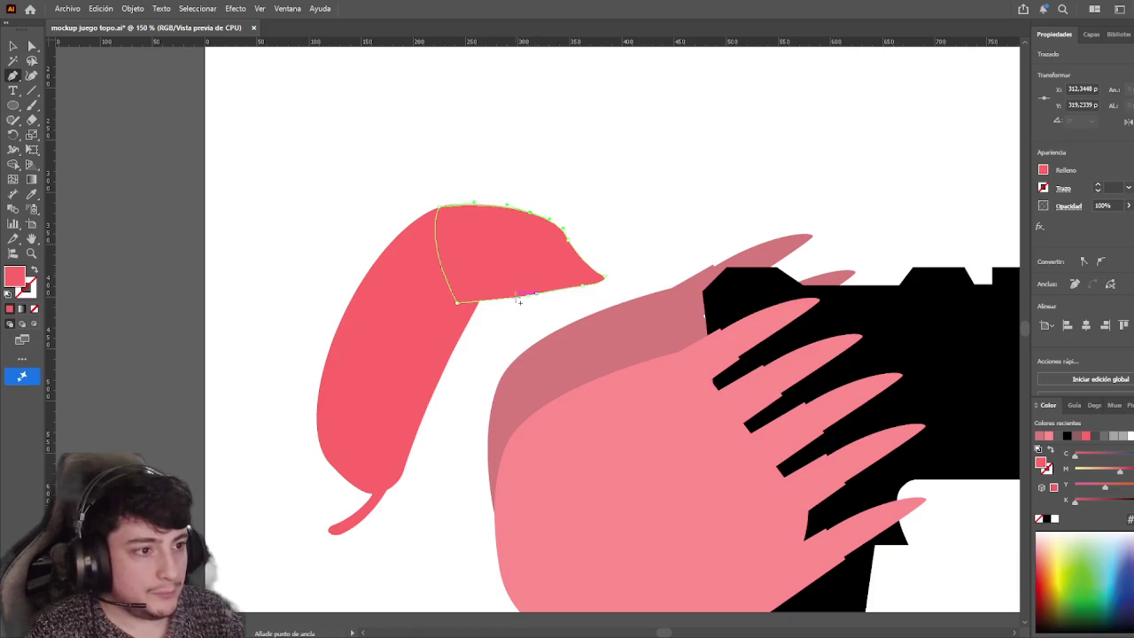
key("a")
left_click_drag(438, 208, 442, 217)
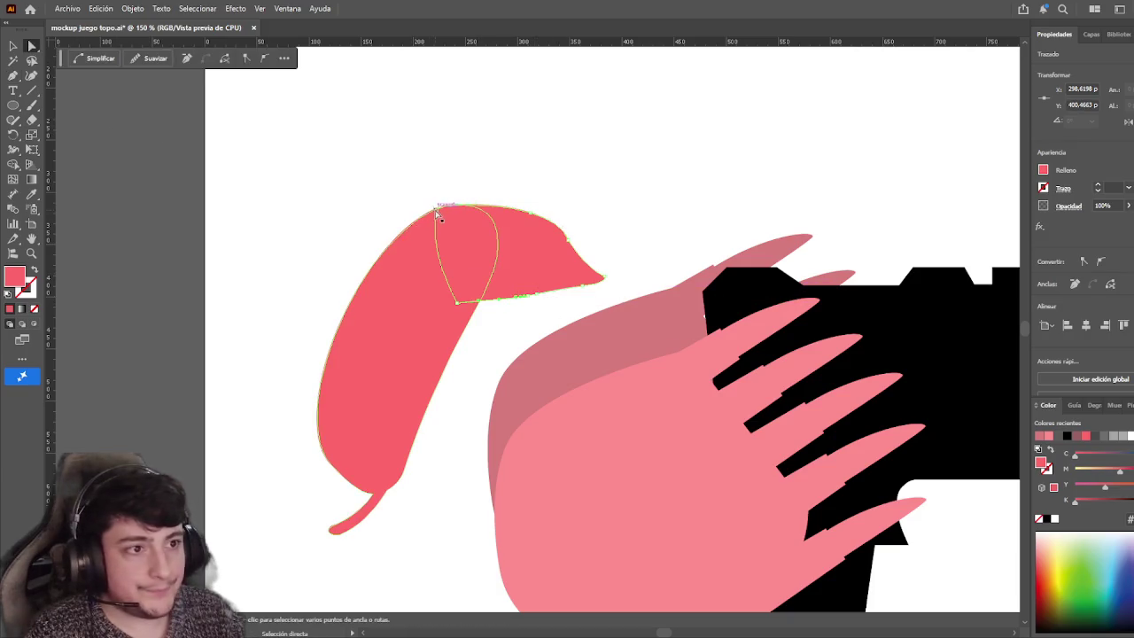
left_click(457, 302, "shift")
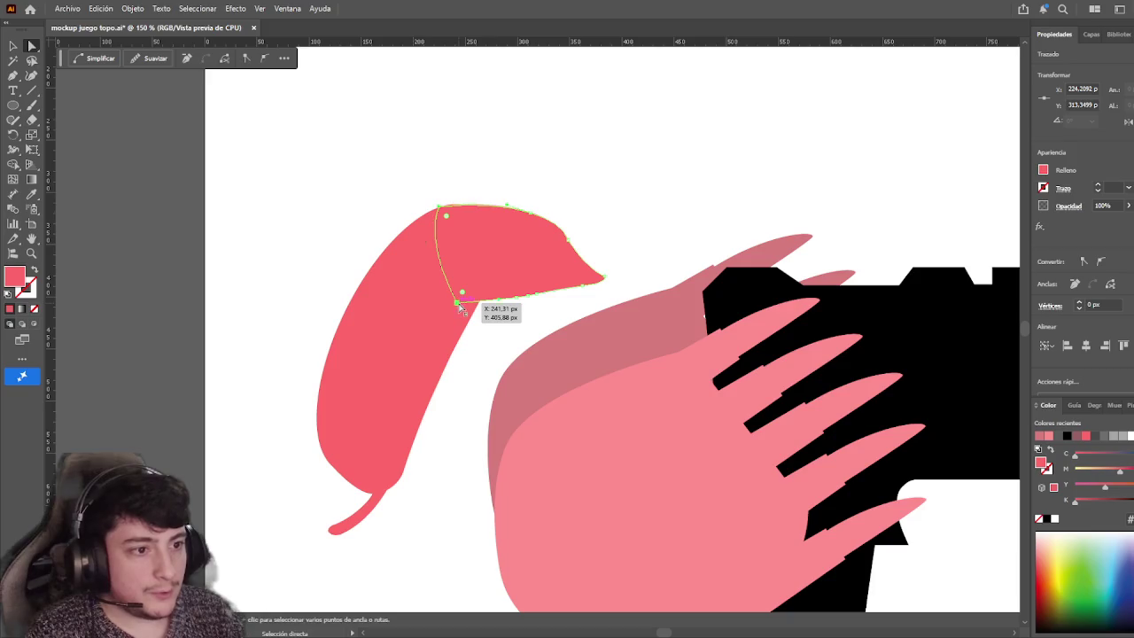
left_click(1073, 285)
Move the cut piece and rotate it about 36° onto the head's tip
key("v")
left_click_drag(520, 259, 496, 254)
mouse_move(602, 288)
left_mouse_down()
mouse_move(556, 278)
mouse_move(507, 239)
mouse_move(531, 254)
left_mouse_up()
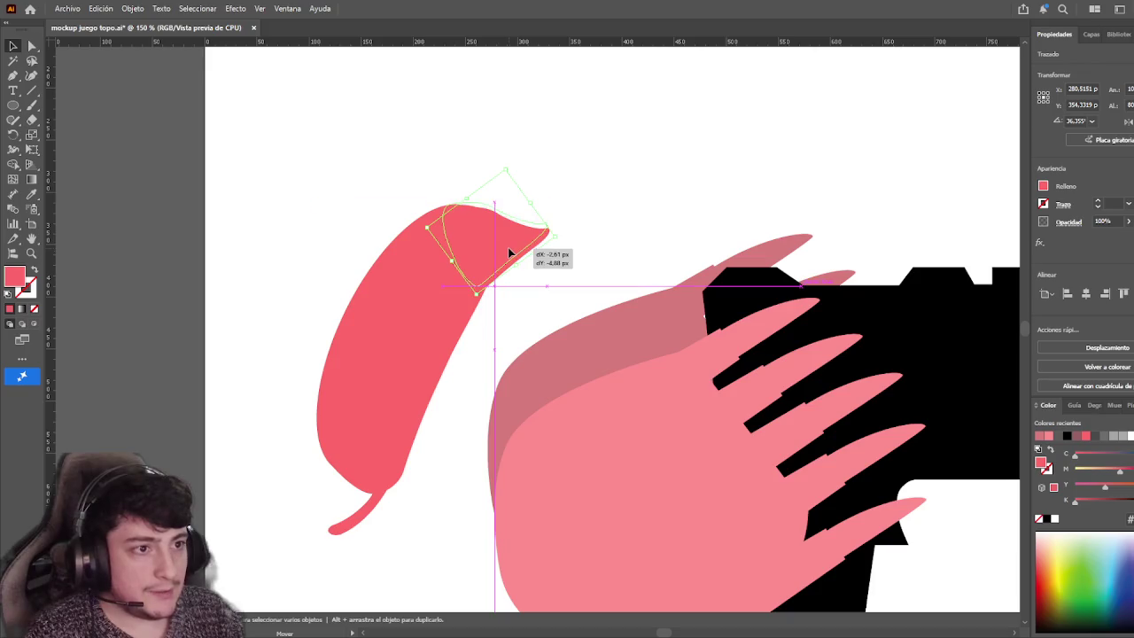
Nudge the snout tip piece slightly right and down to merge with the body's top
left_click(577, 285)
left_click(486, 242)
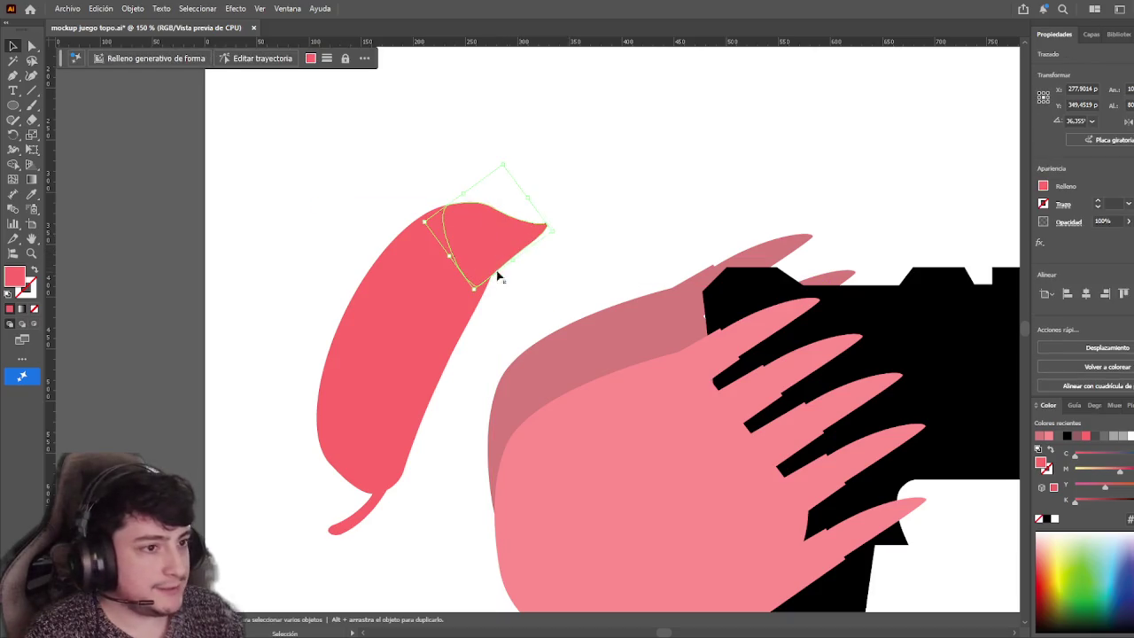
left_click(555, 266)
left_click(506, 246)
left_click(534, 284)
left_click_drag(517, 261, 525, 266)
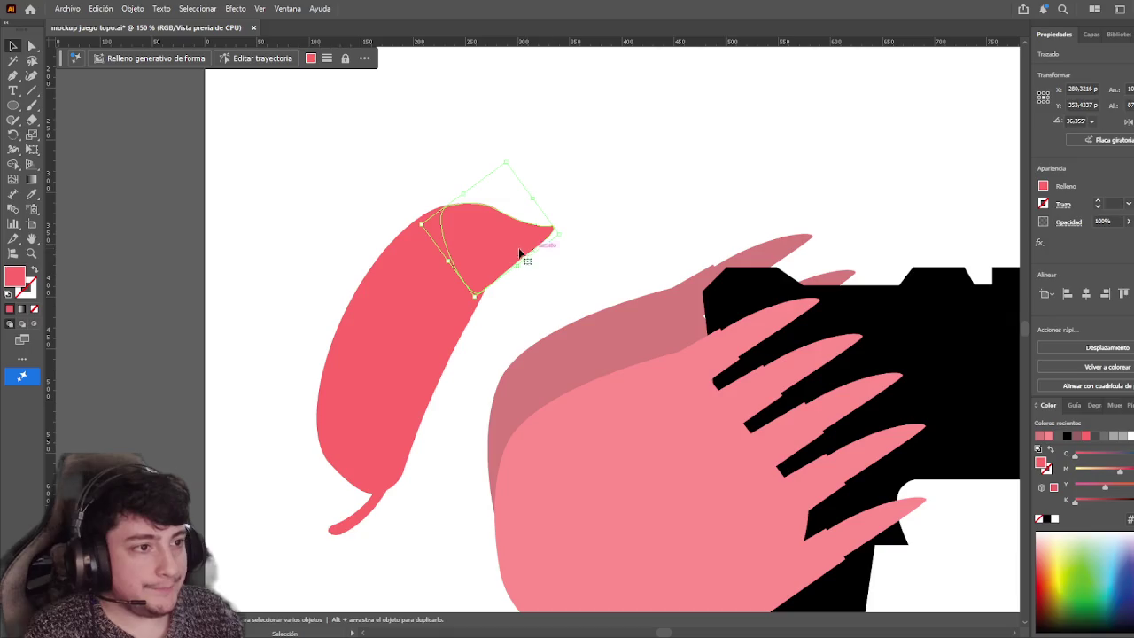
left_click(541, 247)
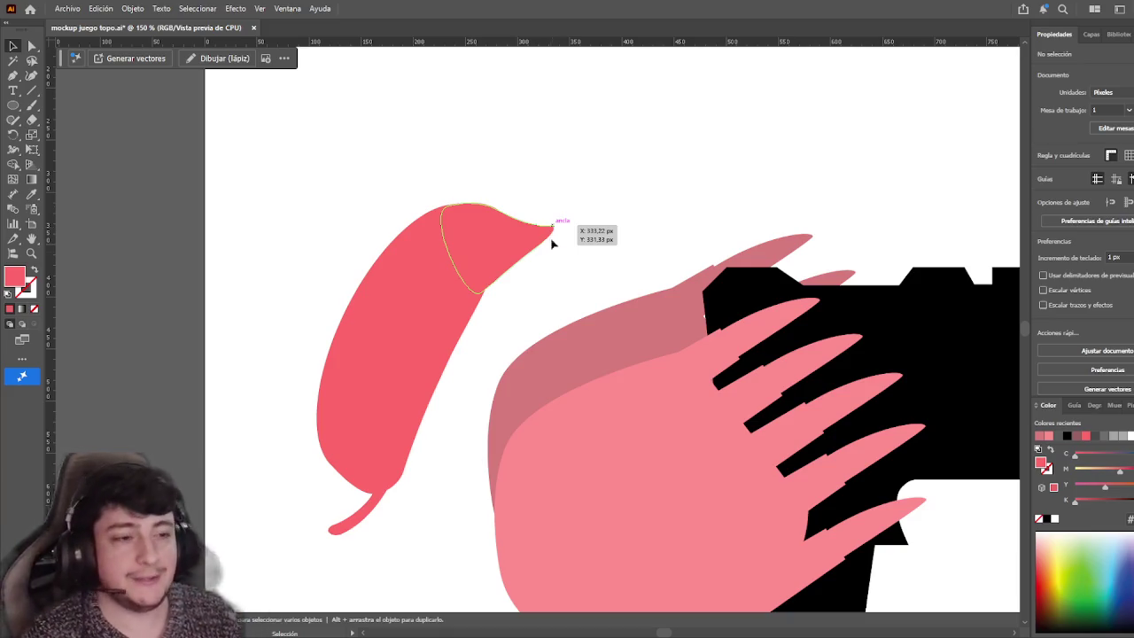
scroll(492, 206, "down", 1)
scroll(492, 205, "left", 1)
scroll(313, 198, "up", 1)
scroll(312, 198, "left", 1)
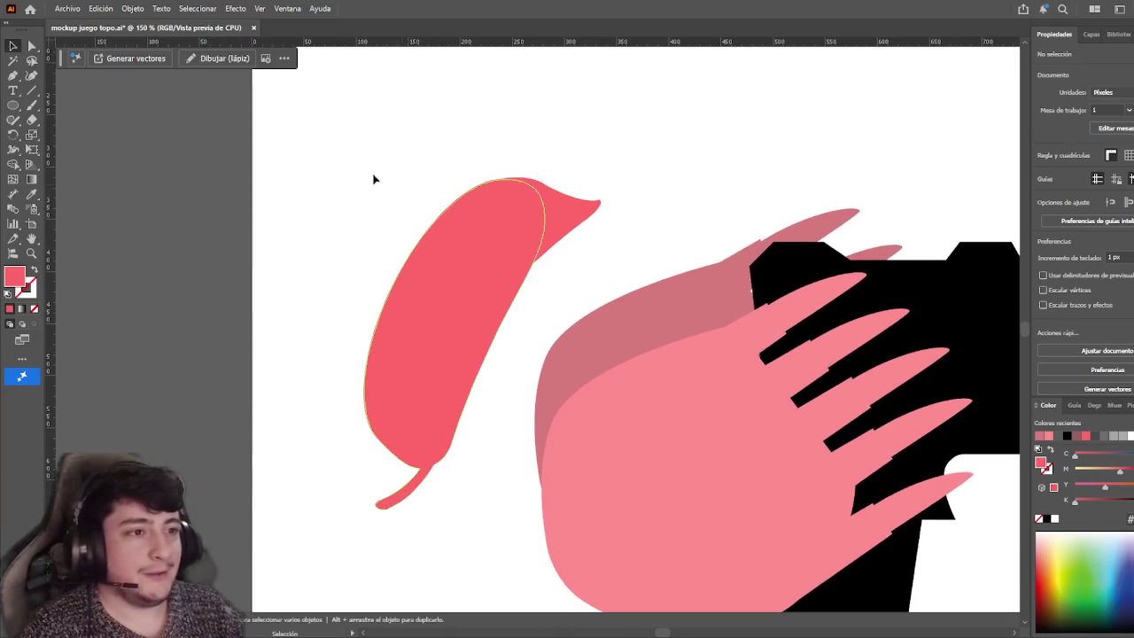
Draw a tiny black-filled ellipse on the pink head as the mole's eye
left_click(15, 104)
scroll(470, 153, "up", 3)
left_click_drag(612, 261, 615, 264)
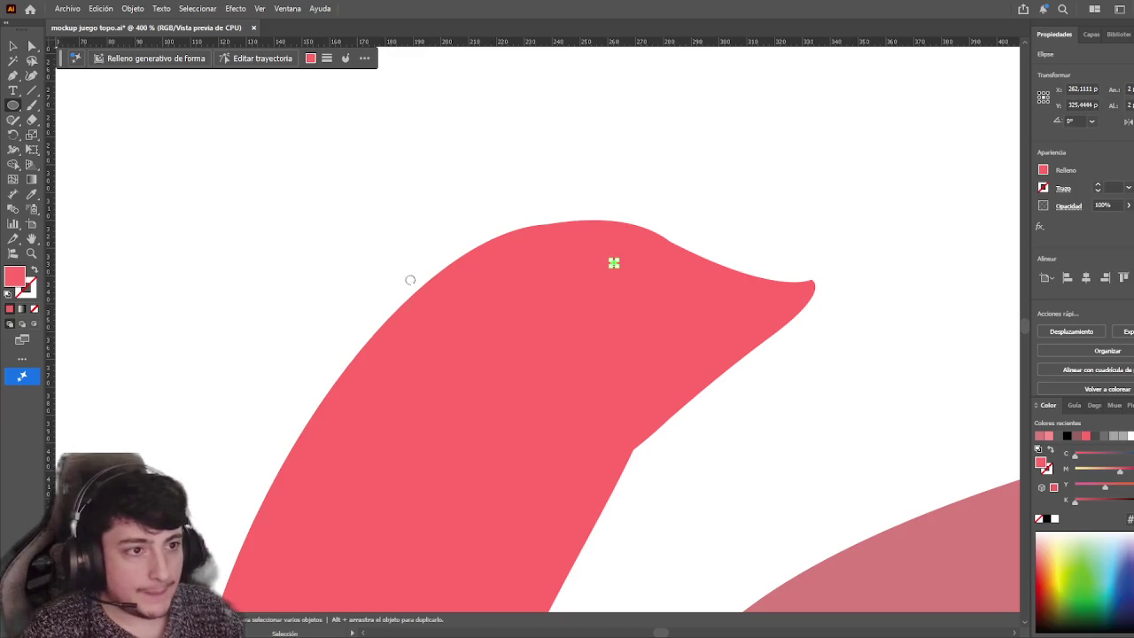
key("v")
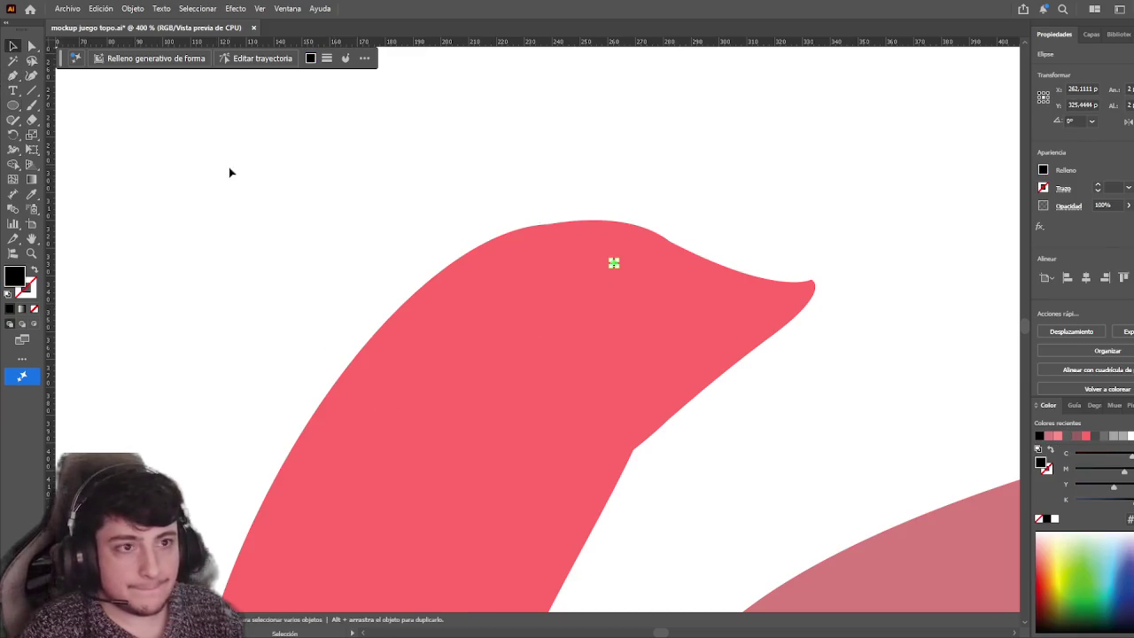
left_click(228, 172)
Move the eye dot into place just behind the snout
scroll(433, 230, "right", 2)
scroll(486, 286, "up", 2)
left_click_drag(488, 286, 470, 306)
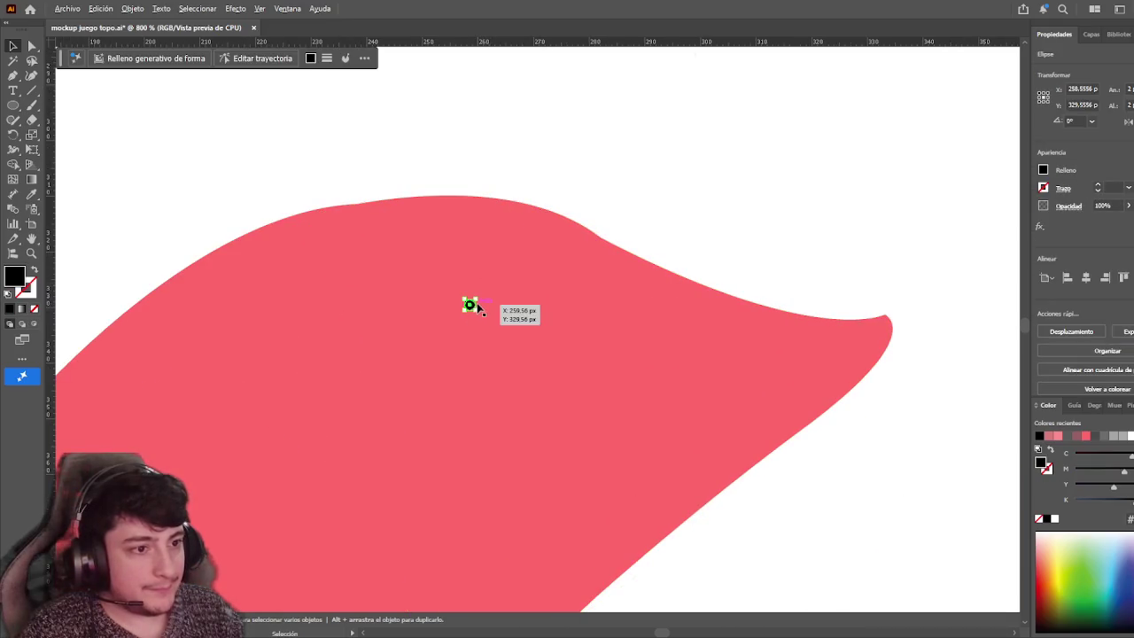
left_click(425, 159)
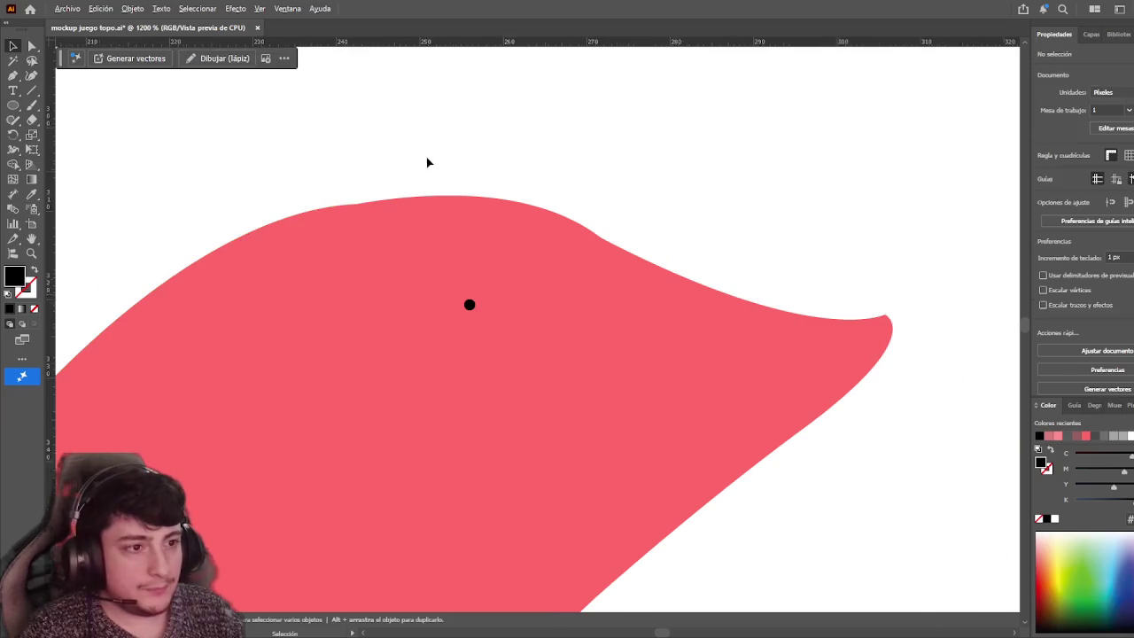
Pan over to view the mole reference images and the drill artwork
scroll(418, 189, "up", 3)
scroll(413, 193, "up", 2)
scroll(411, 196, "down", 2)
scroll(407, 201, "down", 2)
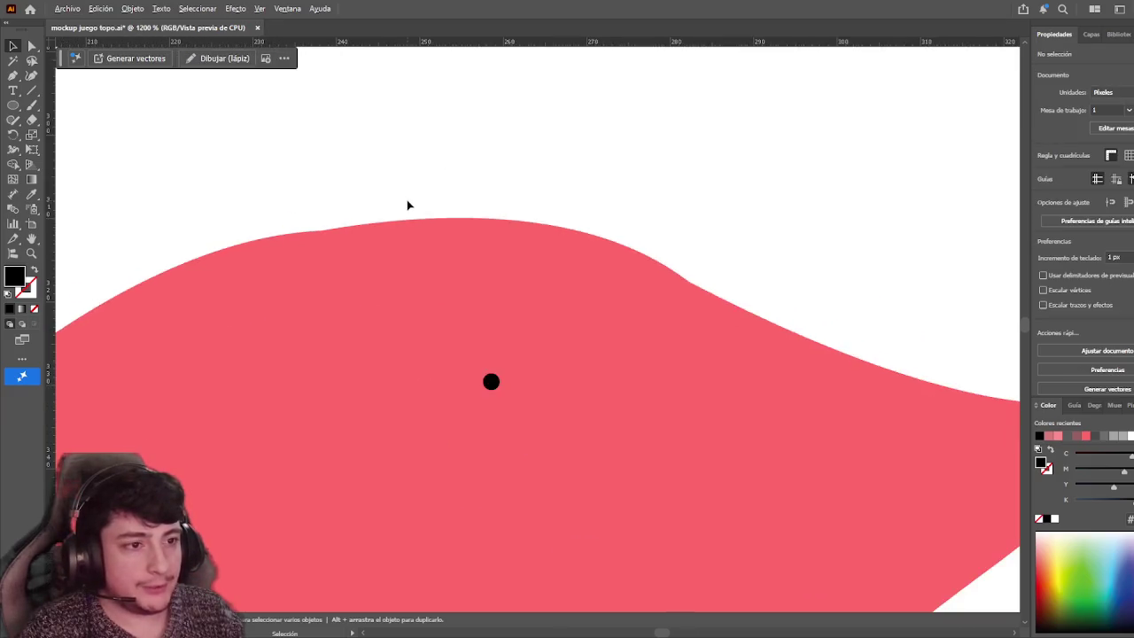
scroll(406, 204, "down", 4)
scroll(402, 205, "down", 2)
scroll(400, 206, "down", 2)
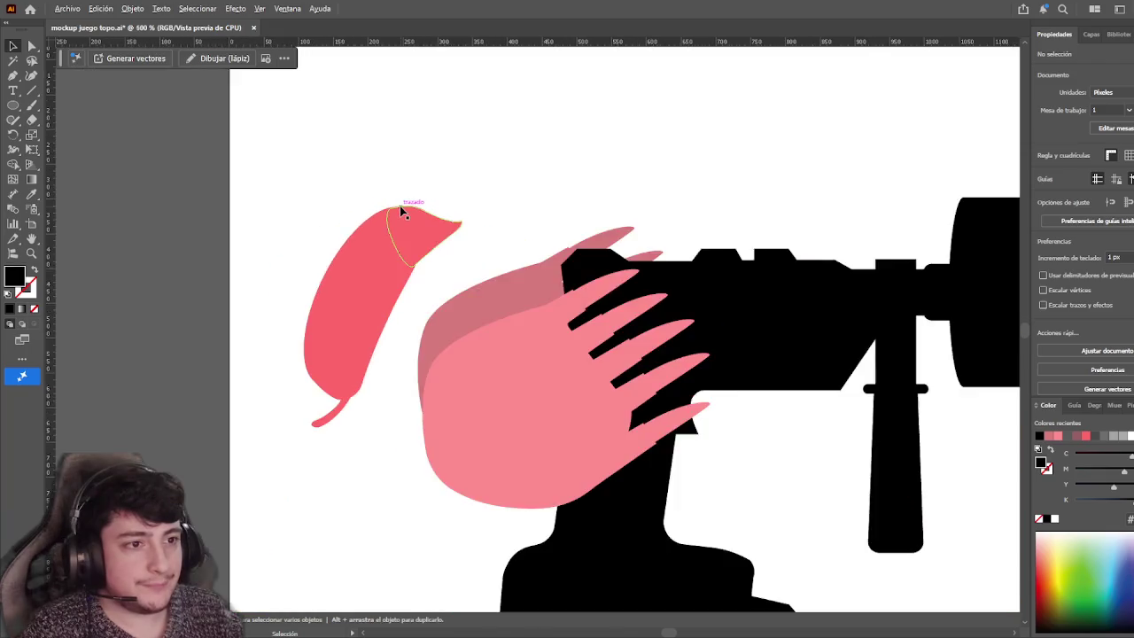
scroll(400, 205, "down", 2)
mouse_move(301, 252)
left_mouse_down()
mouse_move(585, 182)
mouse_move(246, 411)
left_mouse_up()
mouse_move(626, 232)
left_mouse_down()
mouse_move(387, 425)
mouse_move(479, 473)
mouse_move(623, 513)
mouse_move(334, 461)
mouse_move(352, 426)
left_mouse_up()
Fine-tune the eye dot's size, then select the whole head including the eye
scroll(381, 220, "up", 2)
scroll(381, 220, "up", 2)
scroll(326, 202, "up", 2)
scroll(326, 202, "up", 2)
scroll(471, 321, "up", 2)
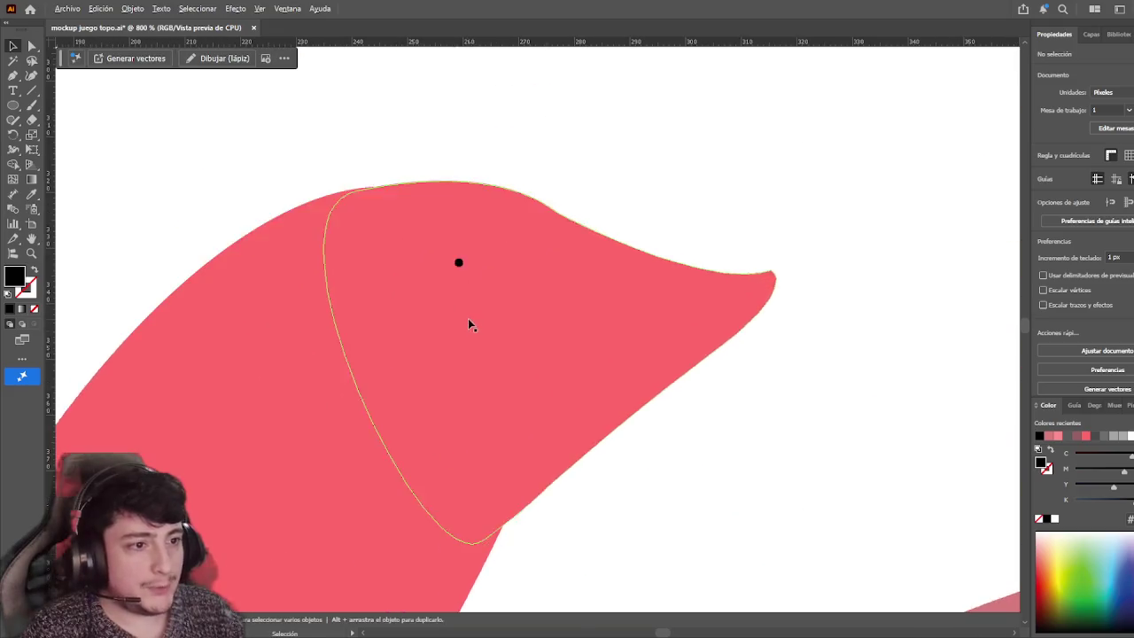
scroll(455, 243, "up", 2)
left_click(454, 246)
left_click_drag(455, 245, 455, 245)
left_click(599, 141)
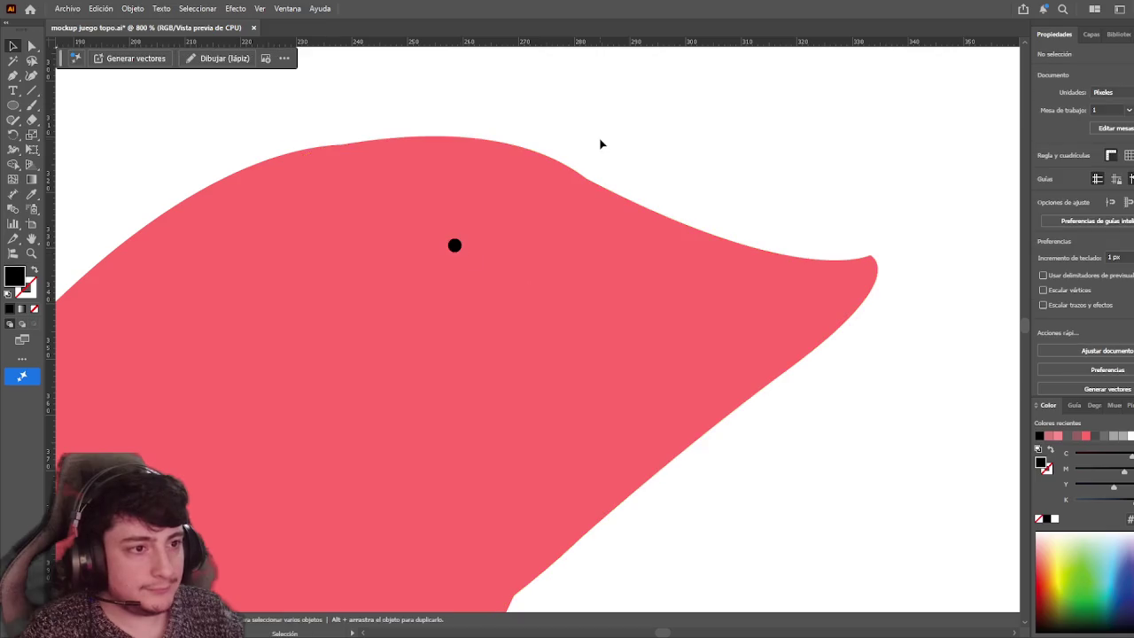
scroll(645, 203, "down", 2)
left_click(510, 241)
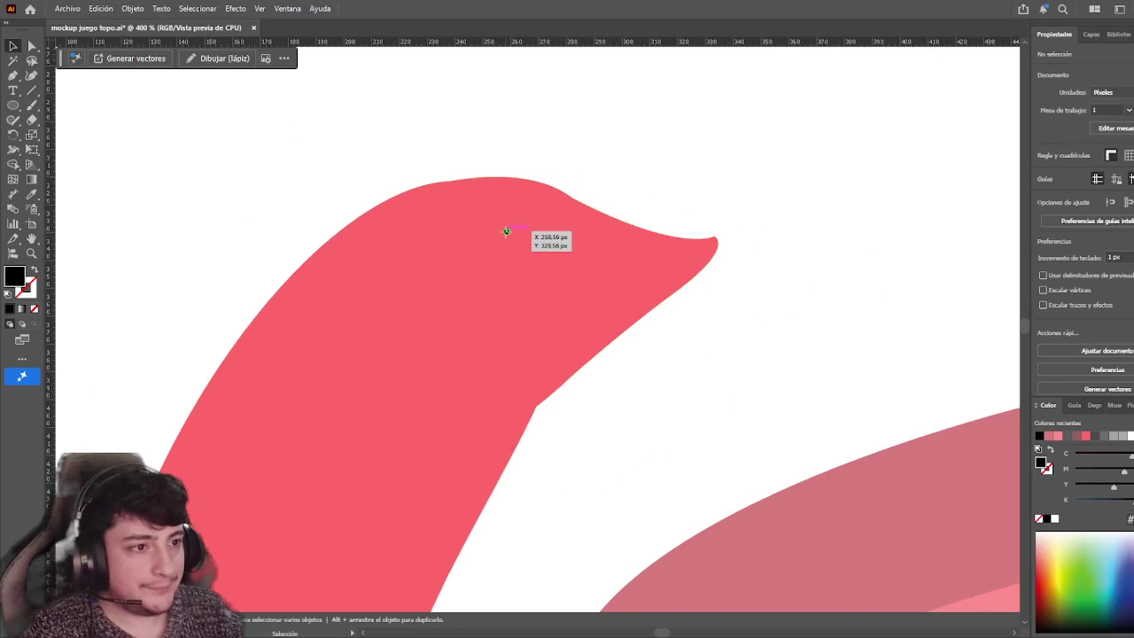
scroll(638, 381, "down", 2)
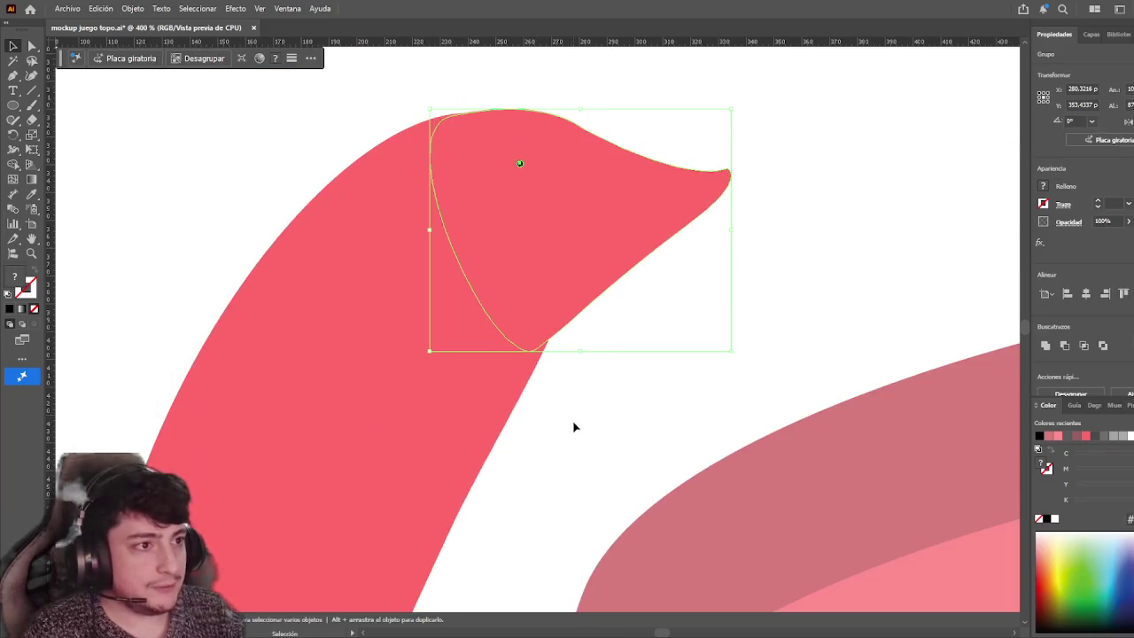
Zoom in on the mole head and enter its group for anchor editing
scroll(576, 434, "down", 2)
scroll(531, 425, "down", 3)
scroll(496, 469, "up", 4)
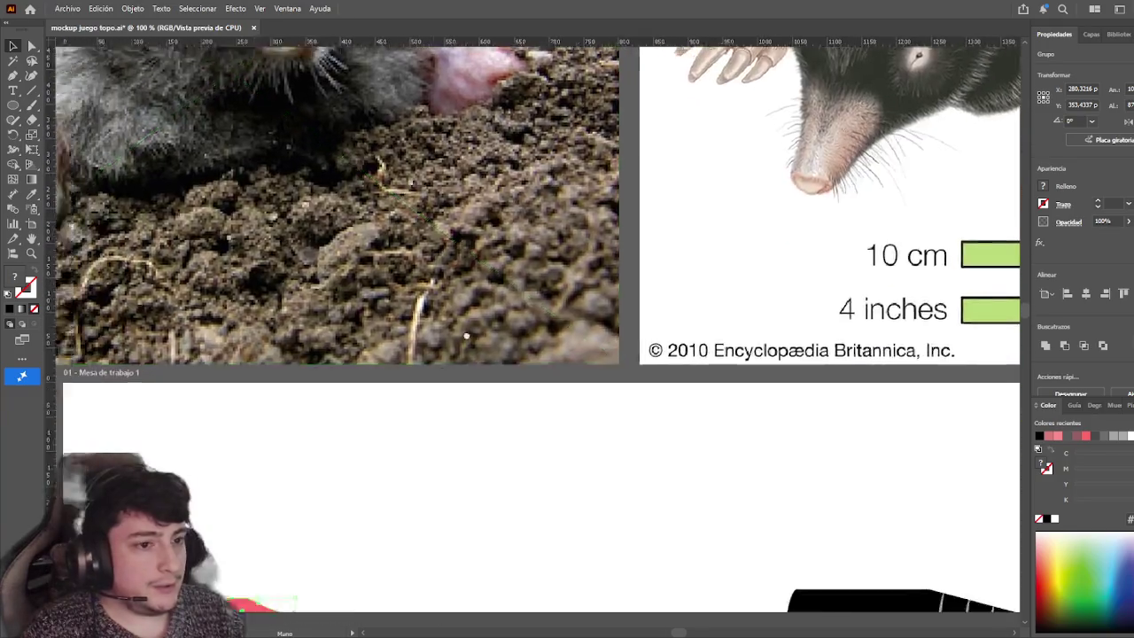
left_click_drag(488, 517, 560, 270)
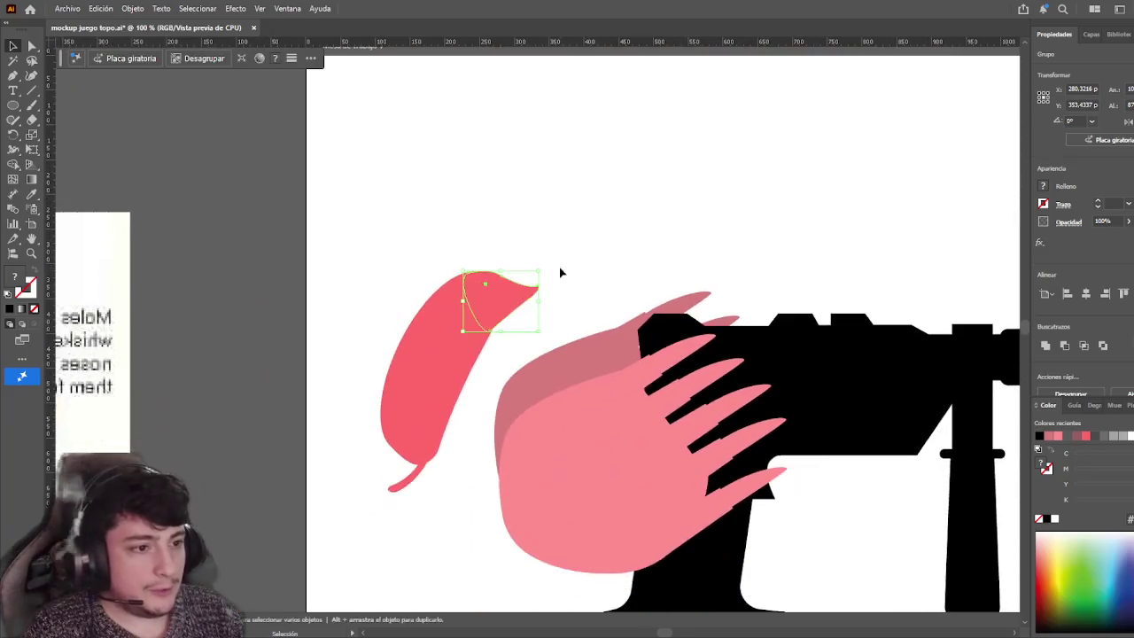
key("ctrl+plus")
key("ctrl+plus")
key("ctrl+plus")
key("ctrl+plus")
key("ctrl+plus")
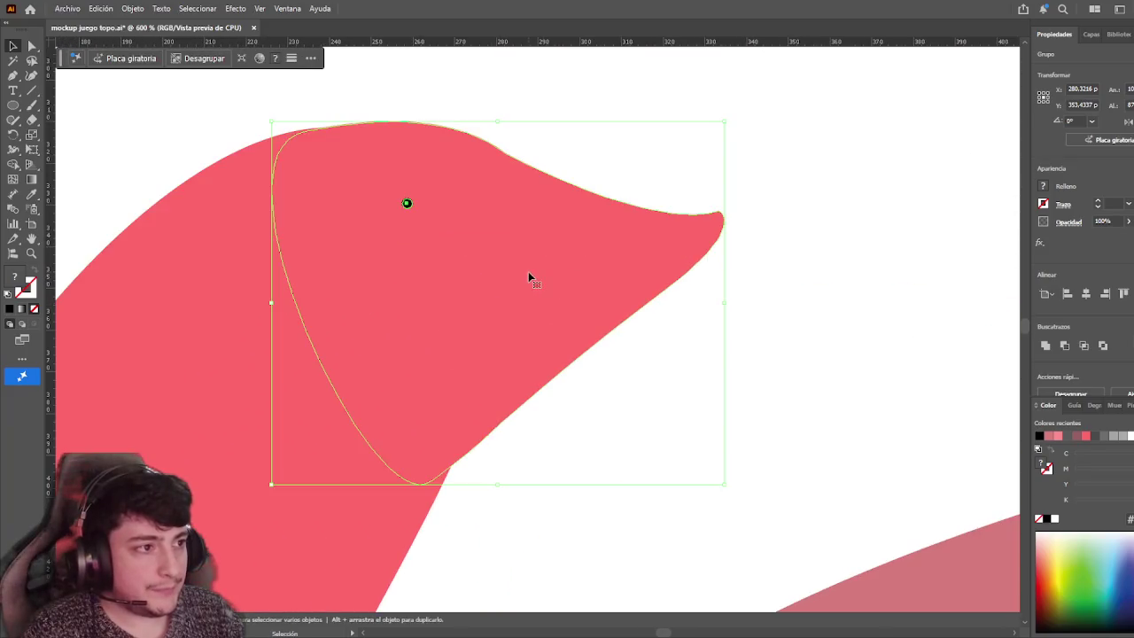
double_click(530, 275)
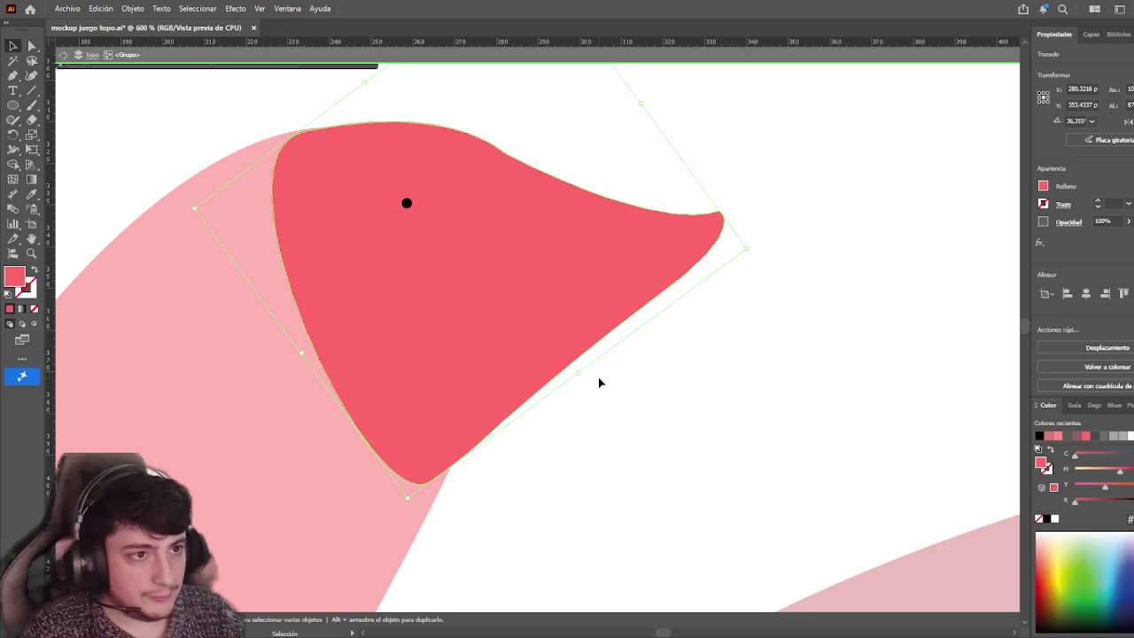
left_click(31, 47)
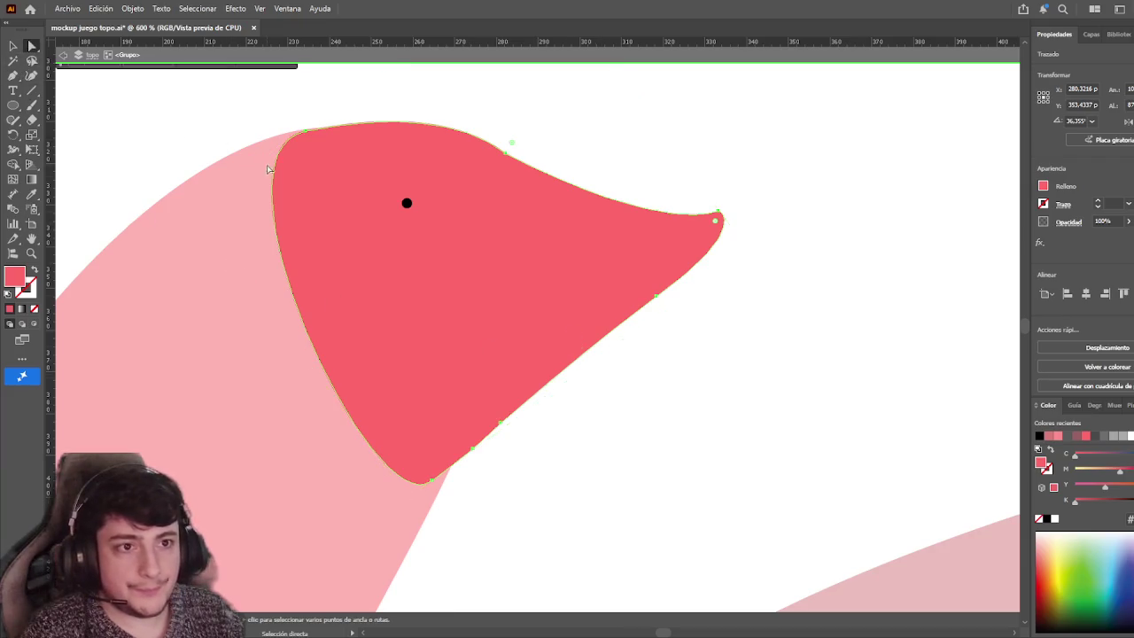
Delete the head shape's top-left anchor and add a new anchor on its upper edge
left_click(306, 131)
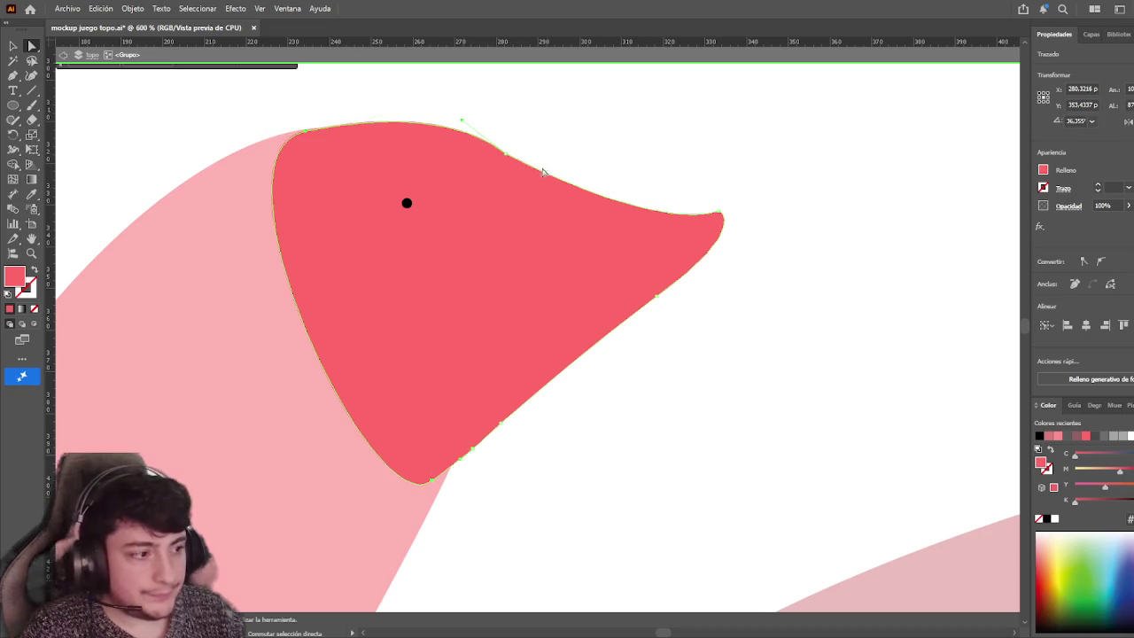
left_click(1077, 282)
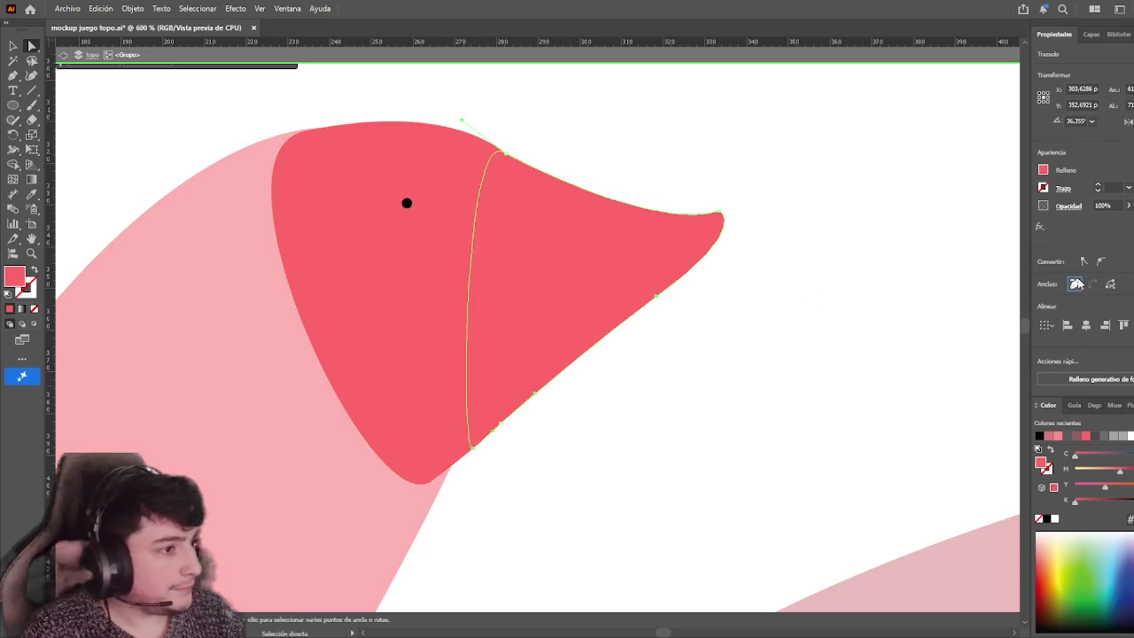
left_click(472, 449)
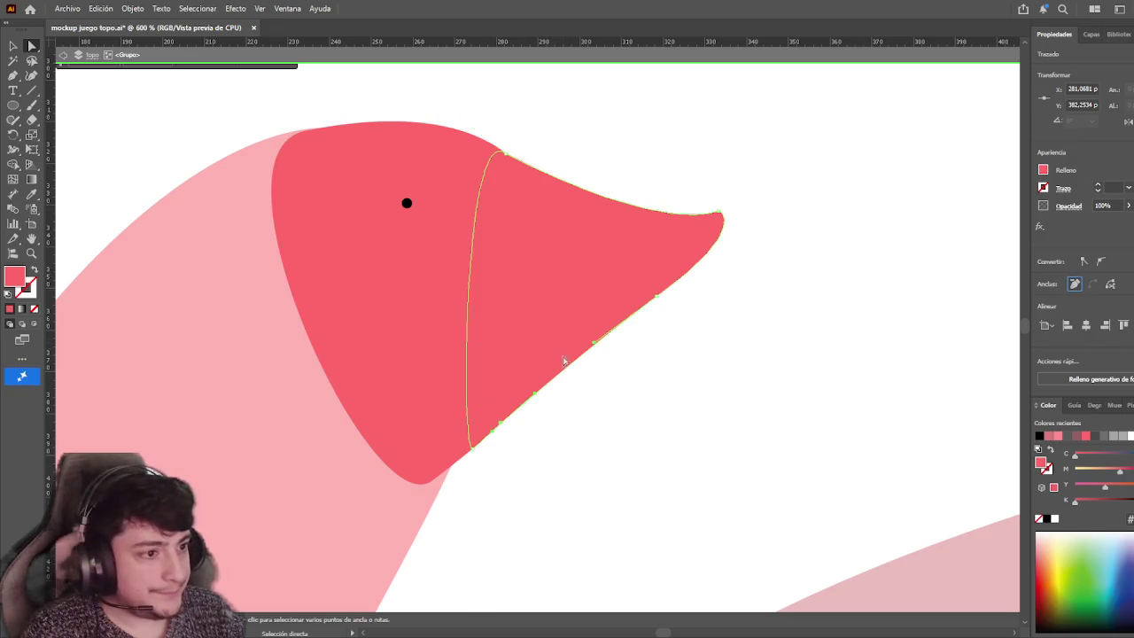
left_click(506, 155)
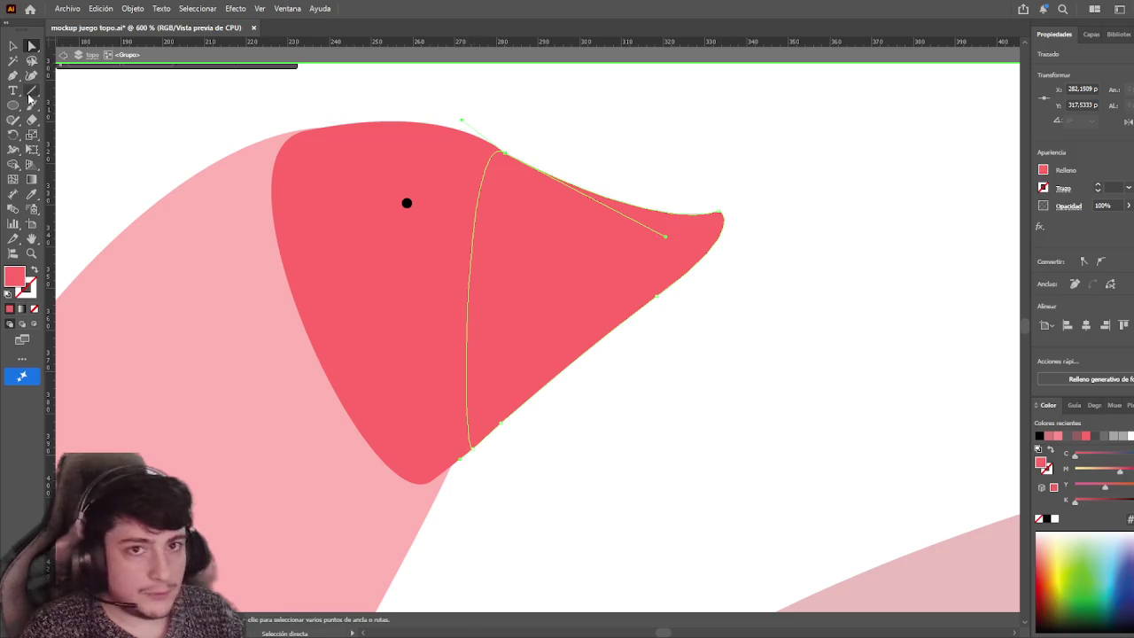
left_click(15, 77)
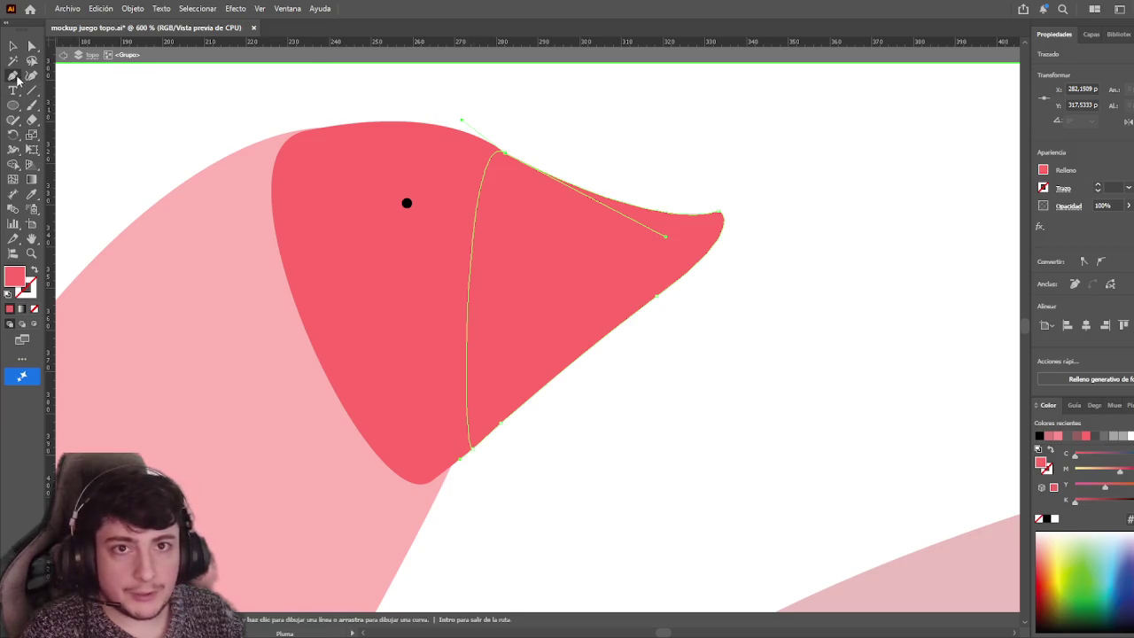
left_click(628, 205)
Remove the remaining top and bottom anchors, leaving a small snout-tip loop
key("a")
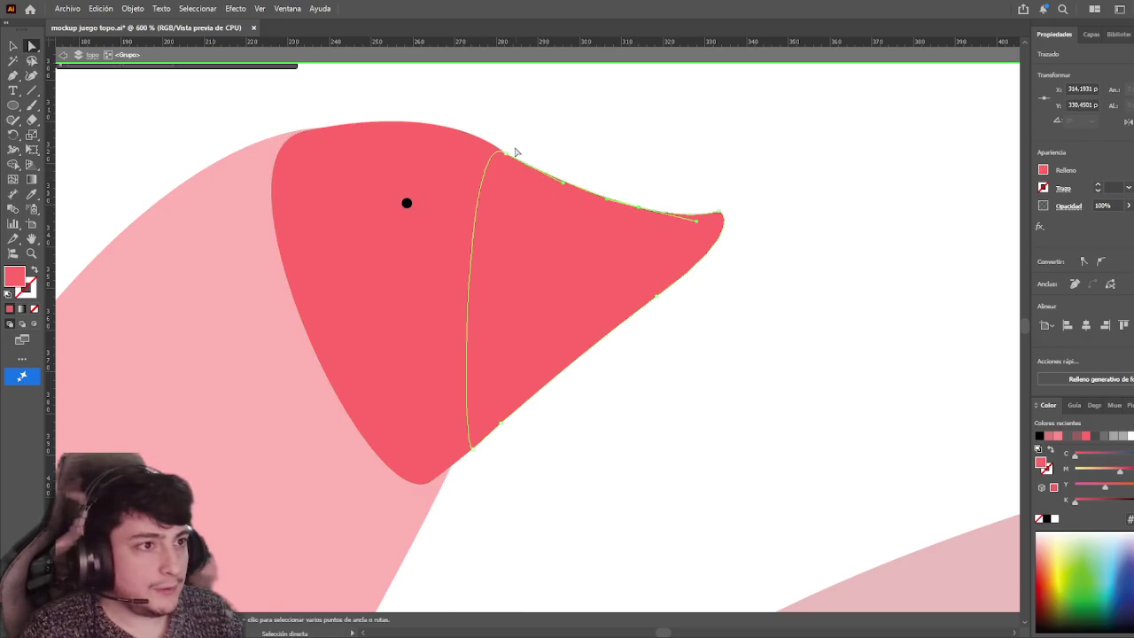
left_click(504, 153)
left_click(473, 448, "shift")
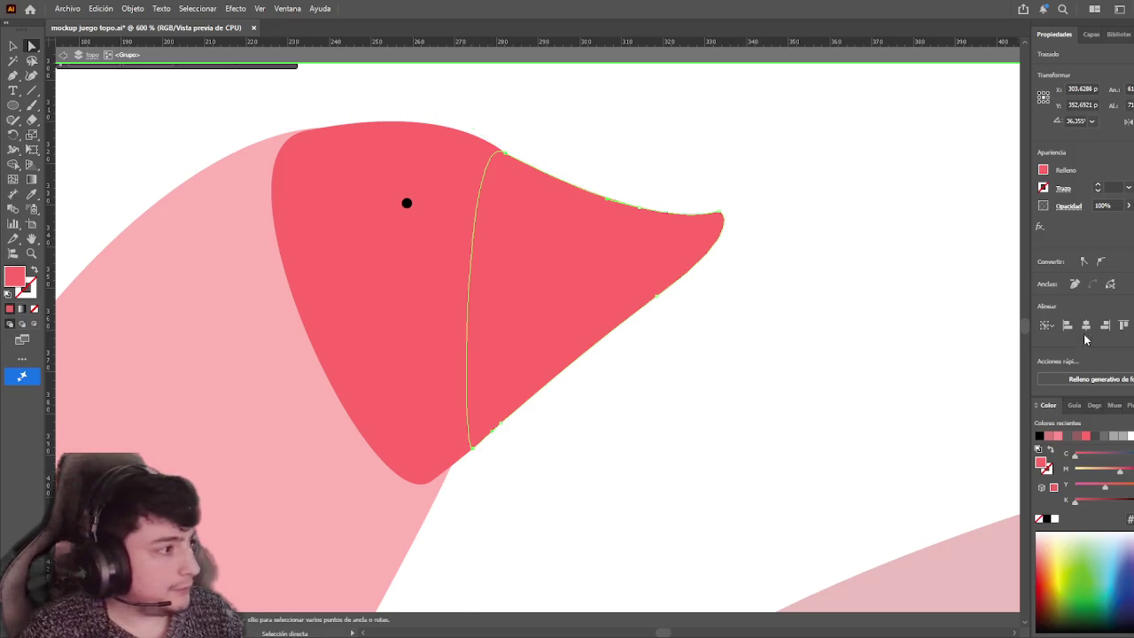
left_click(1074, 284)
left_click(502, 421)
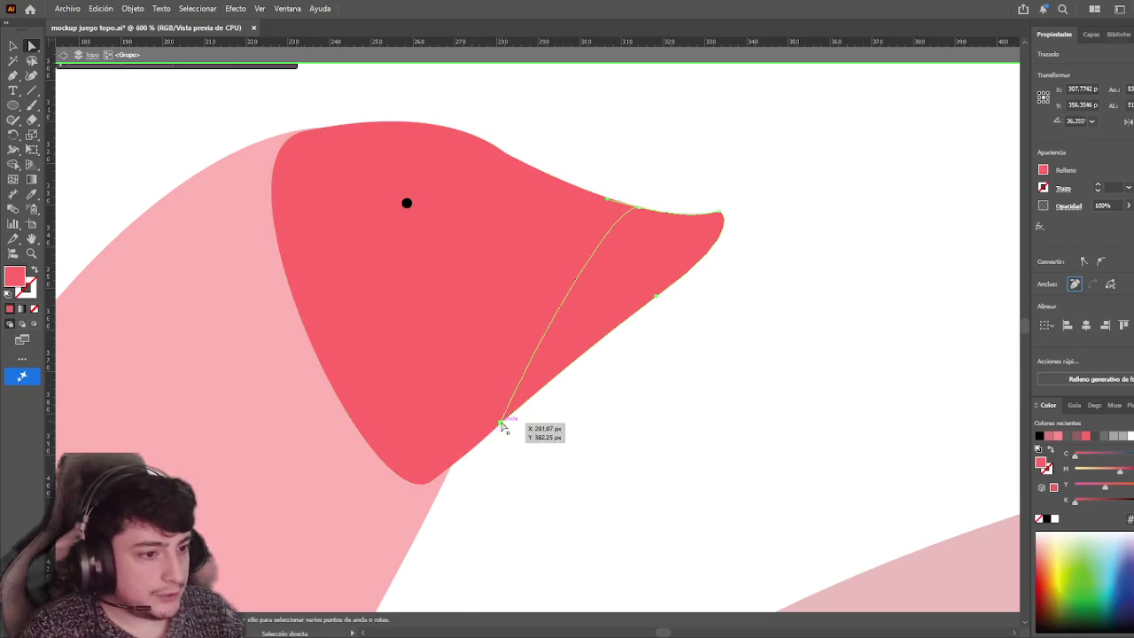
left_click(1075, 285)
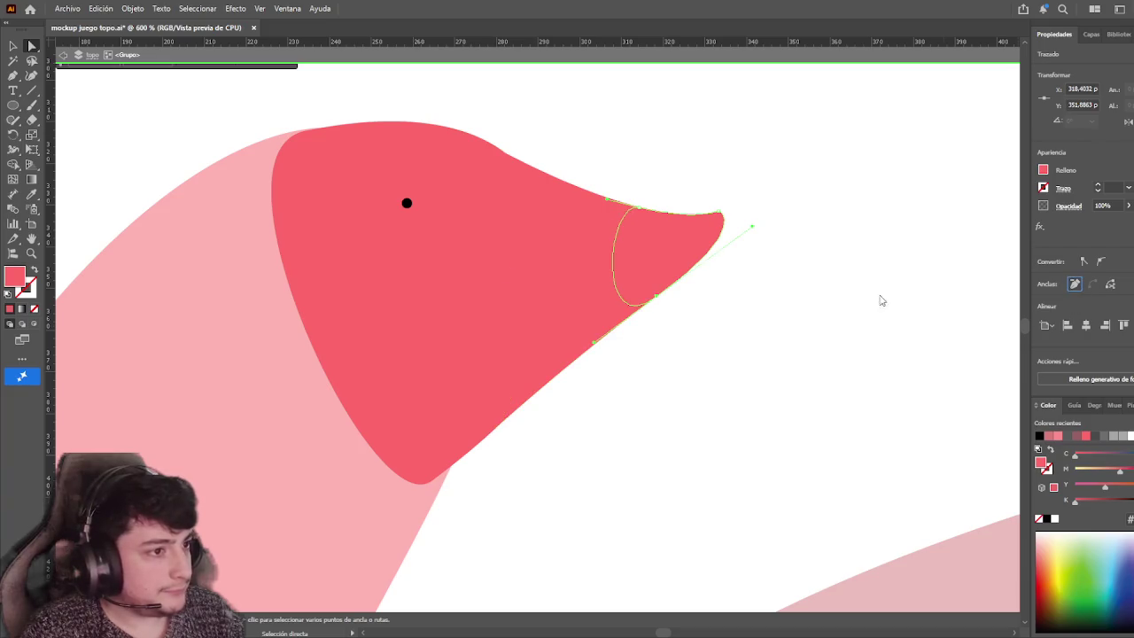
key("v")
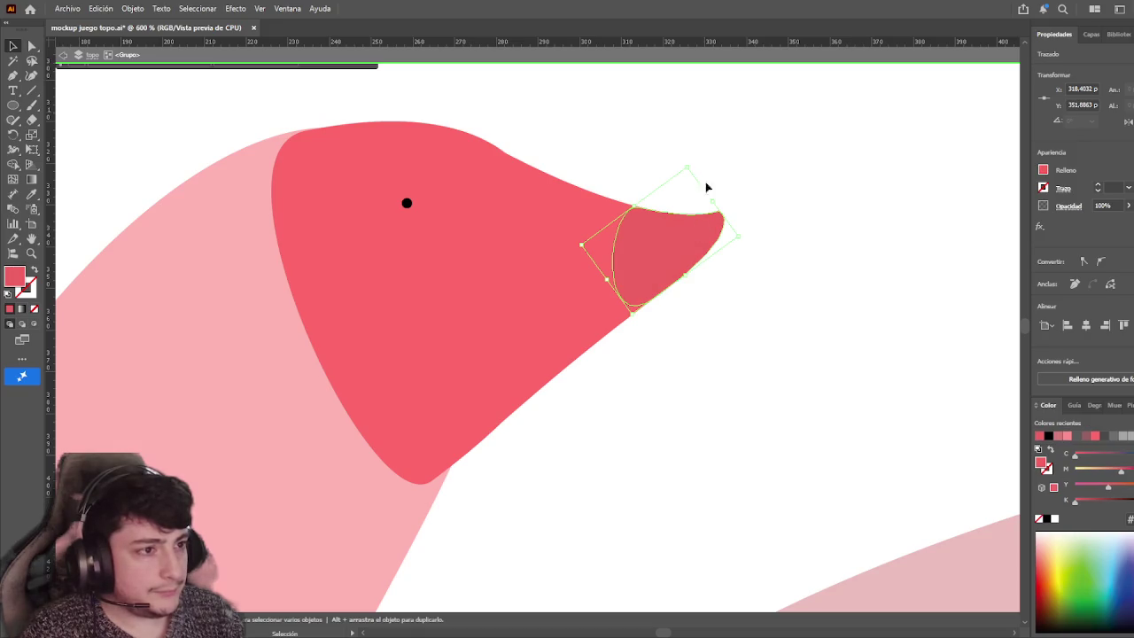
left_click(673, 141)
left_click(668, 246)
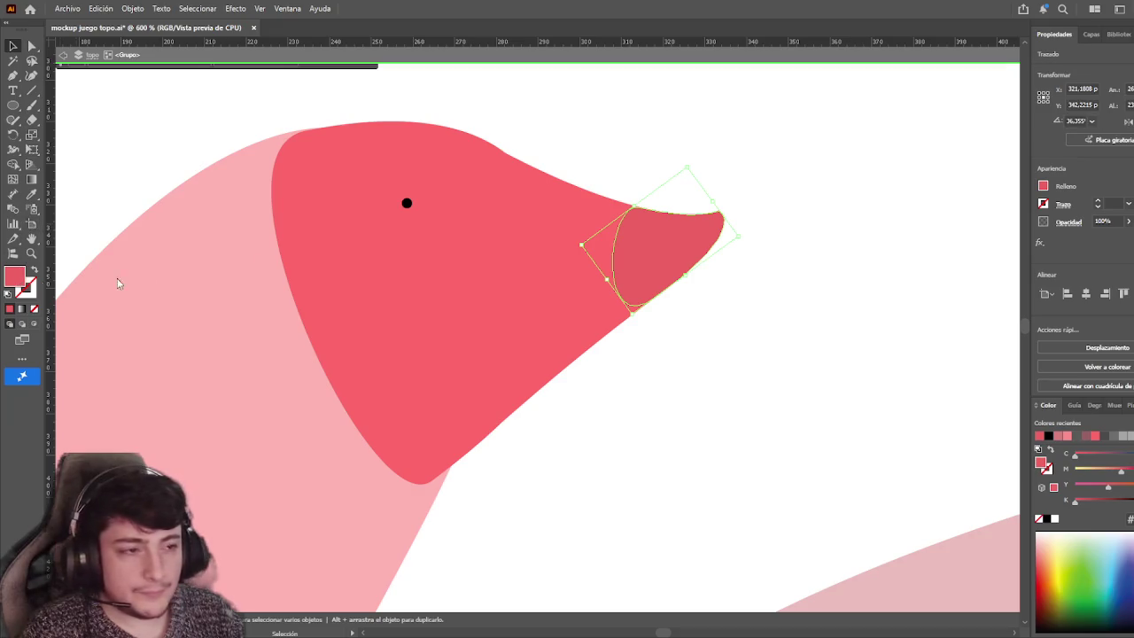
left_click(779, 143)
Pan to the mole reference photos and the drill and paw artboard
scroll(742, 200, "down", 1)
scroll(676, 246, "down", 2)
scroll(612, 317, "down", 2)
scroll(274, 329, "down", 1)
scroll(493, 243, "down", 2)
left_click_drag(493, 242, 439, 493)
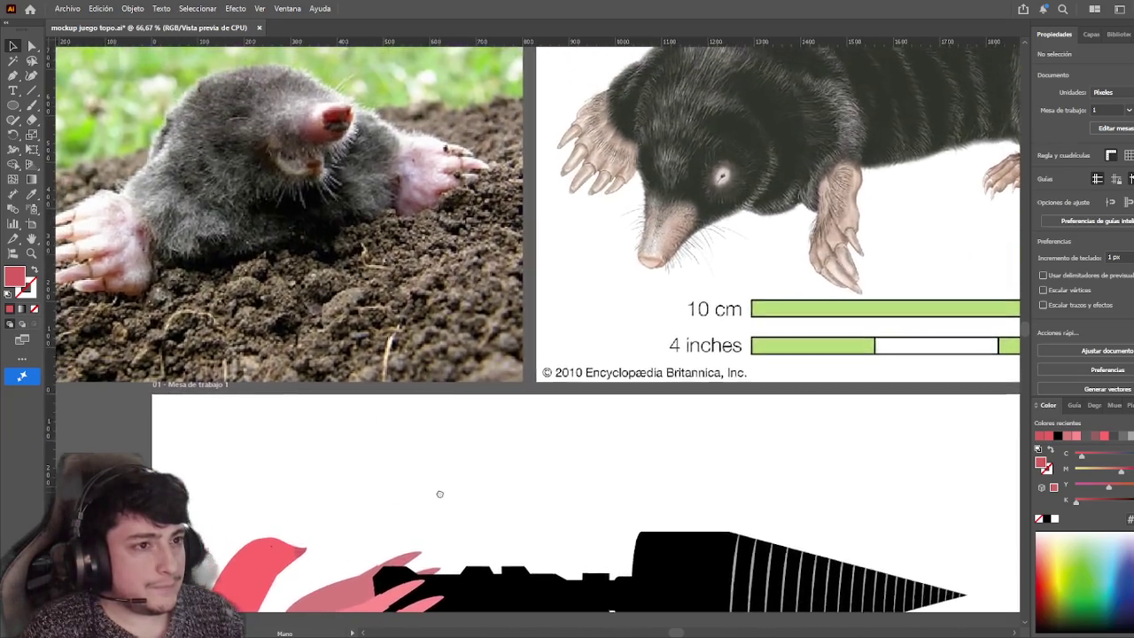
scroll(514, 322, "up", 2)
scroll(450, 322, "up", 1)
left_click_drag(450, 322, 610, 291)
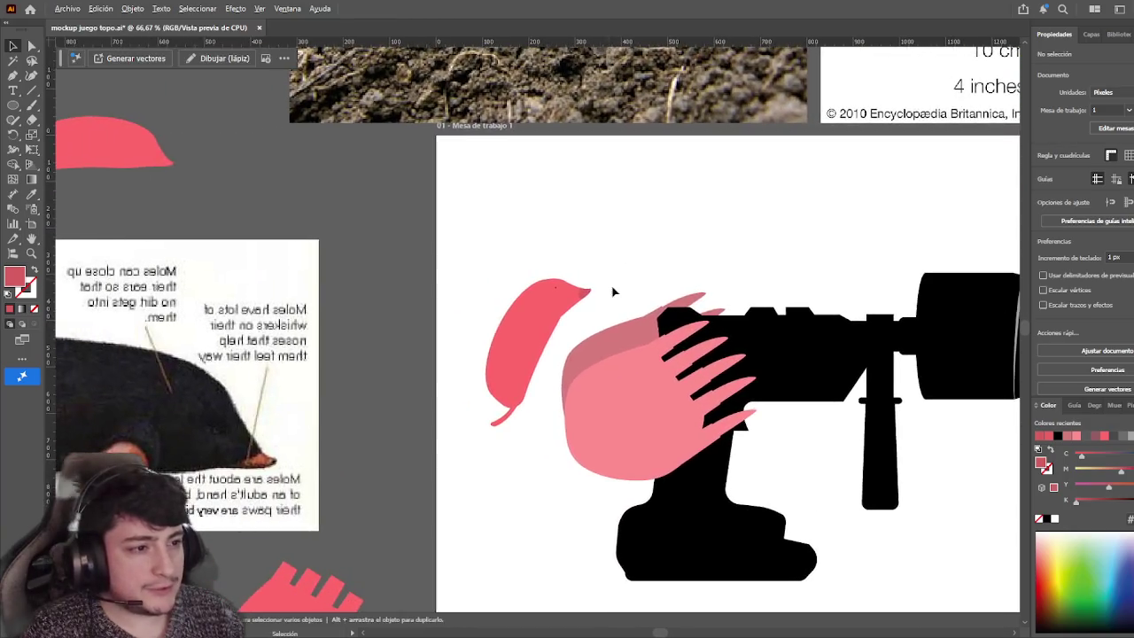
scroll(610, 289, "up", 3)
Recolour the snout tip with a lighter pink sampled from the artwork
double_click(521, 303)
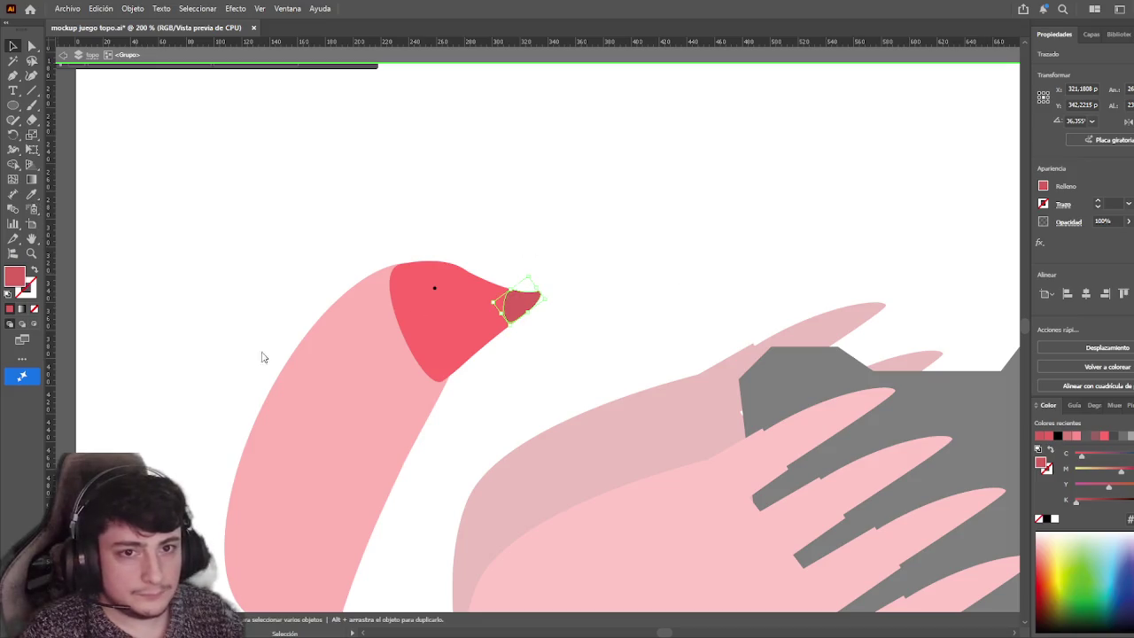
key("i")
left_click(439, 315)
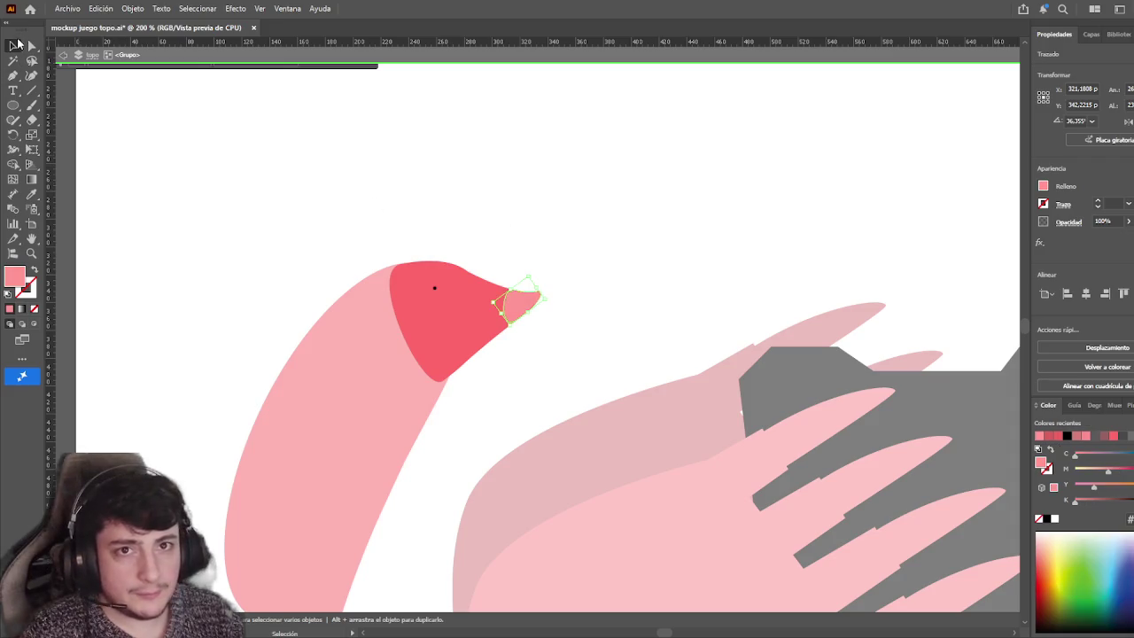
left_click(254, 175)
scroll(281, 245, "down", 2)
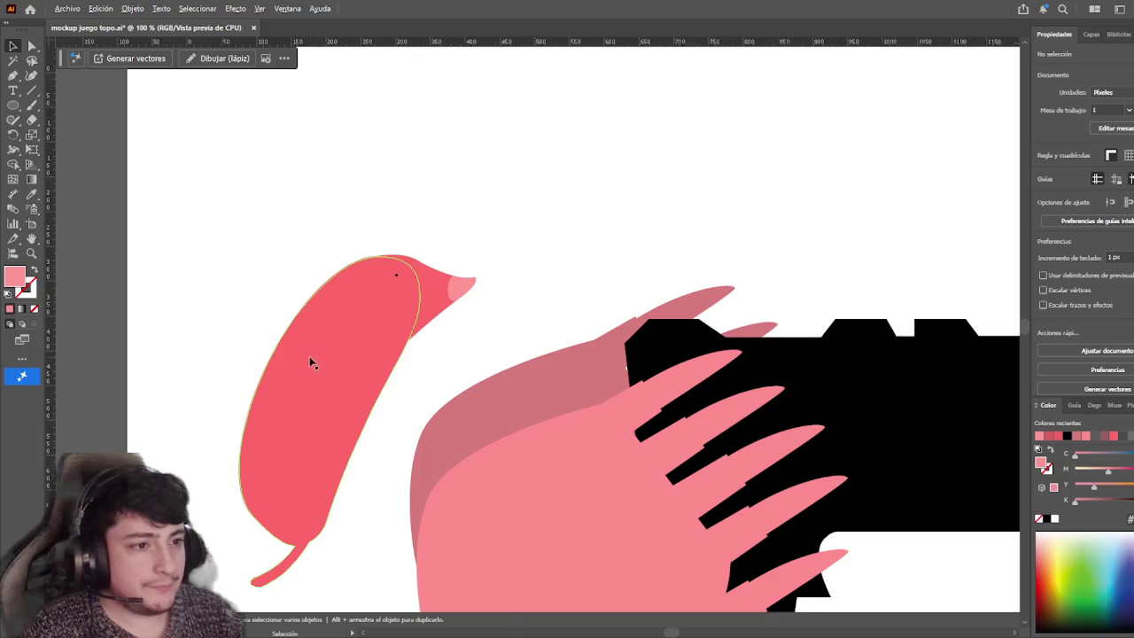
scroll(309, 362, "down", 2)
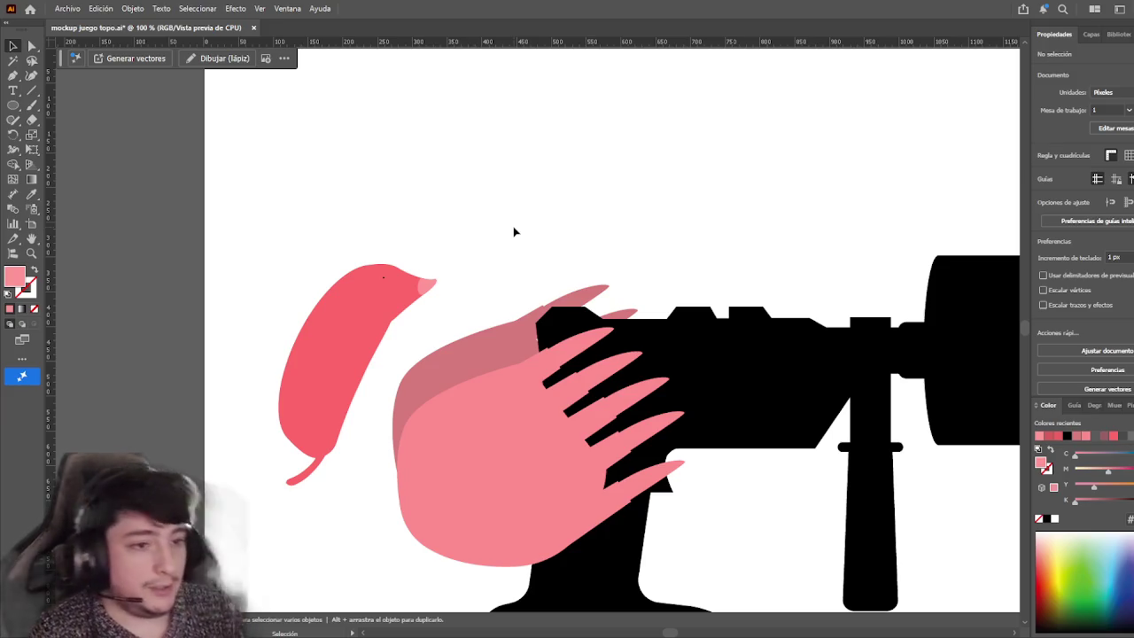
left_click(381, 303)
left_click(513, 273)
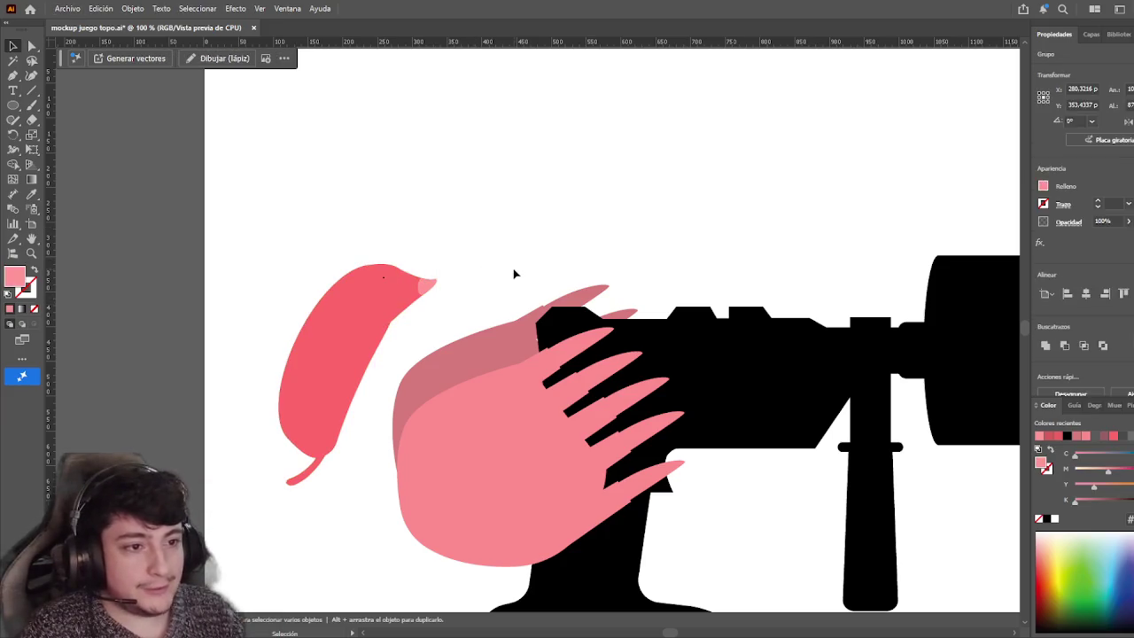
left_click_drag(421, 338, 499, 259)
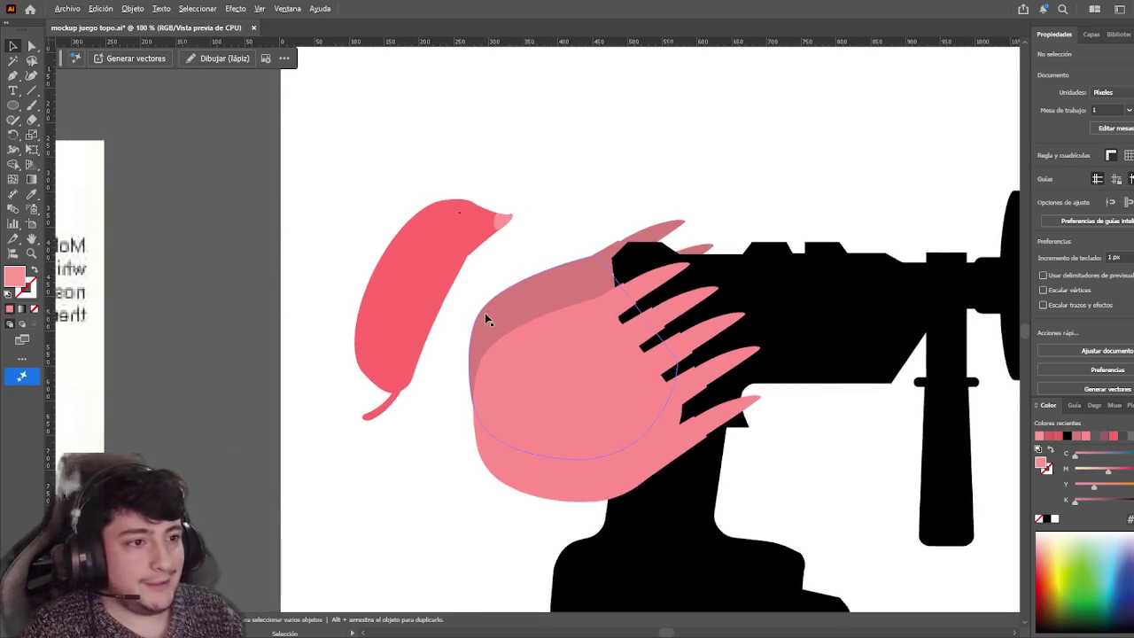
scroll(484, 313, "up", 1)
scroll(474, 337, "down", 4)
left_click_drag(514, 371, 391, 321)
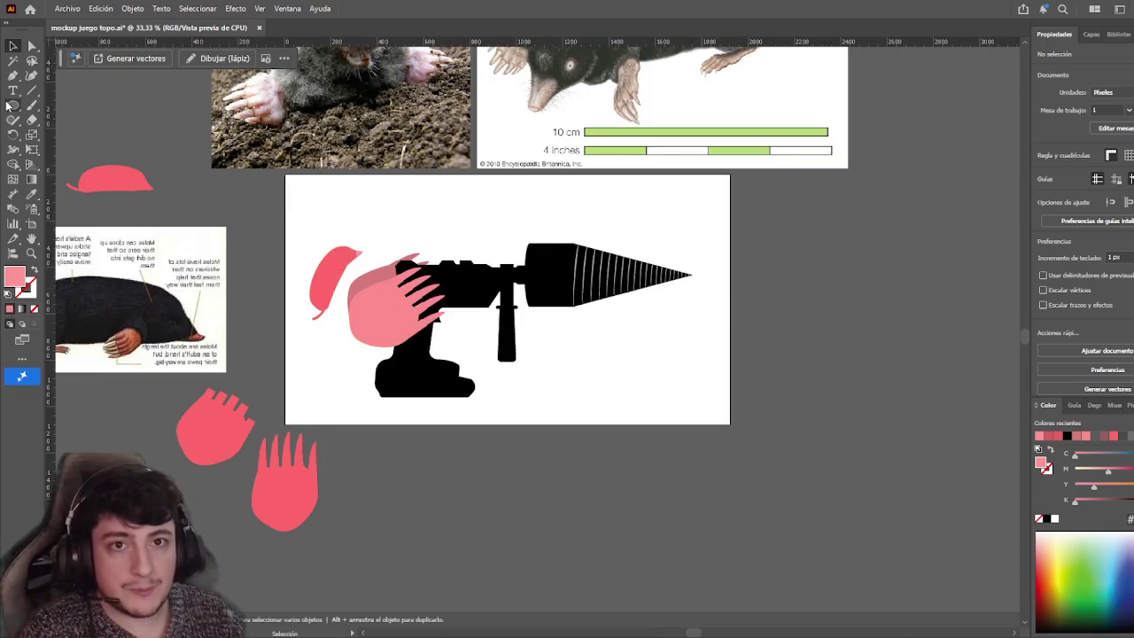
key("l")
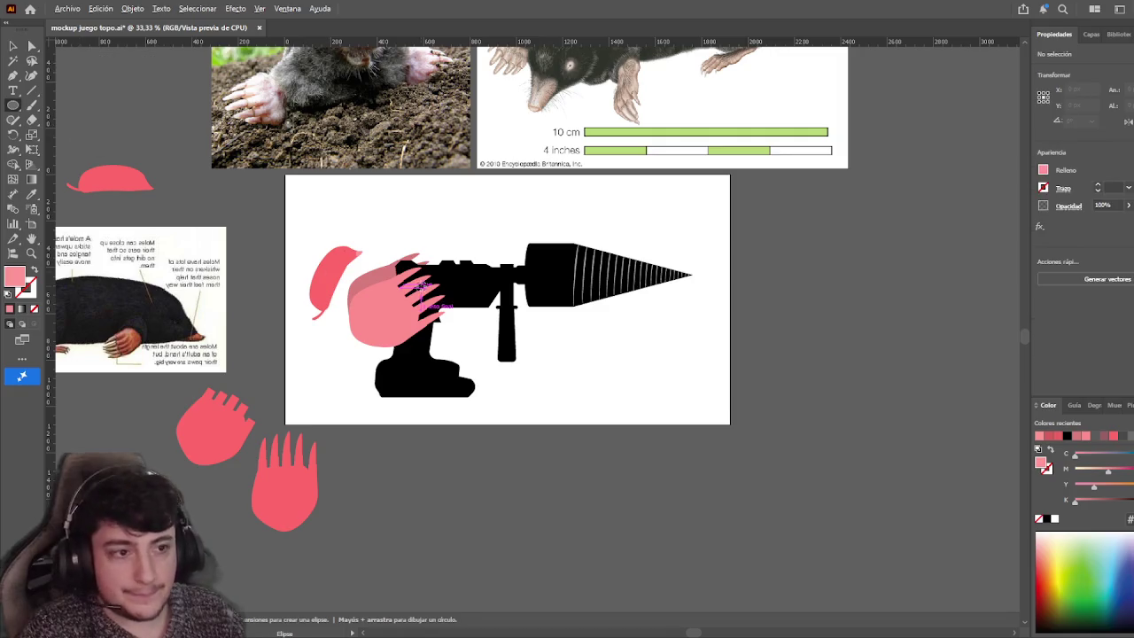
Draw a large circle over the artboard and stretch it into a wide flat ellipse
scroll(420, 295, "down", 1)
left_click_drag(447, 300, 677, 354)
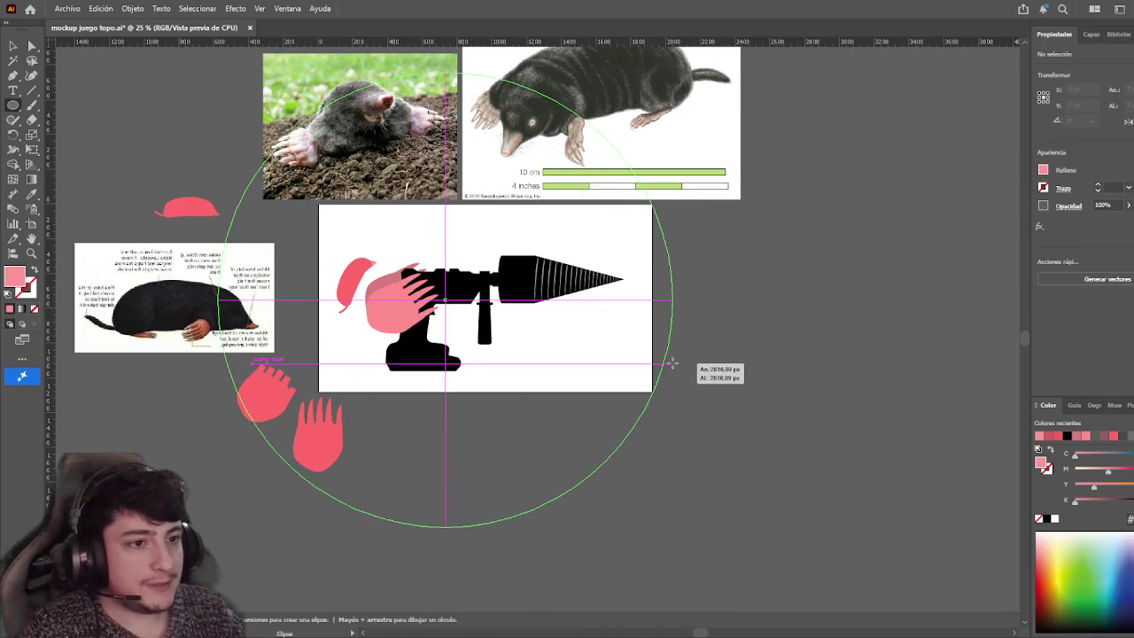
left_click(13, 47)
left_click_drag(445, 72, 444, 176)
left_click_drag(677, 301, 702, 301)
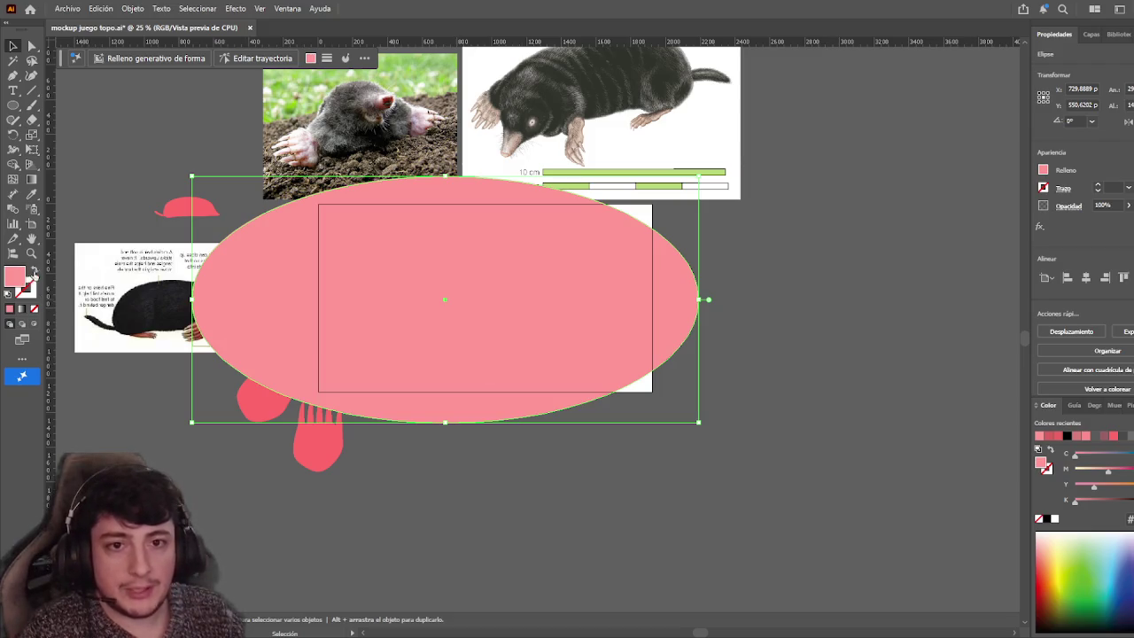
Fill the ellipse with a radial gradient
left_click(33, 181)
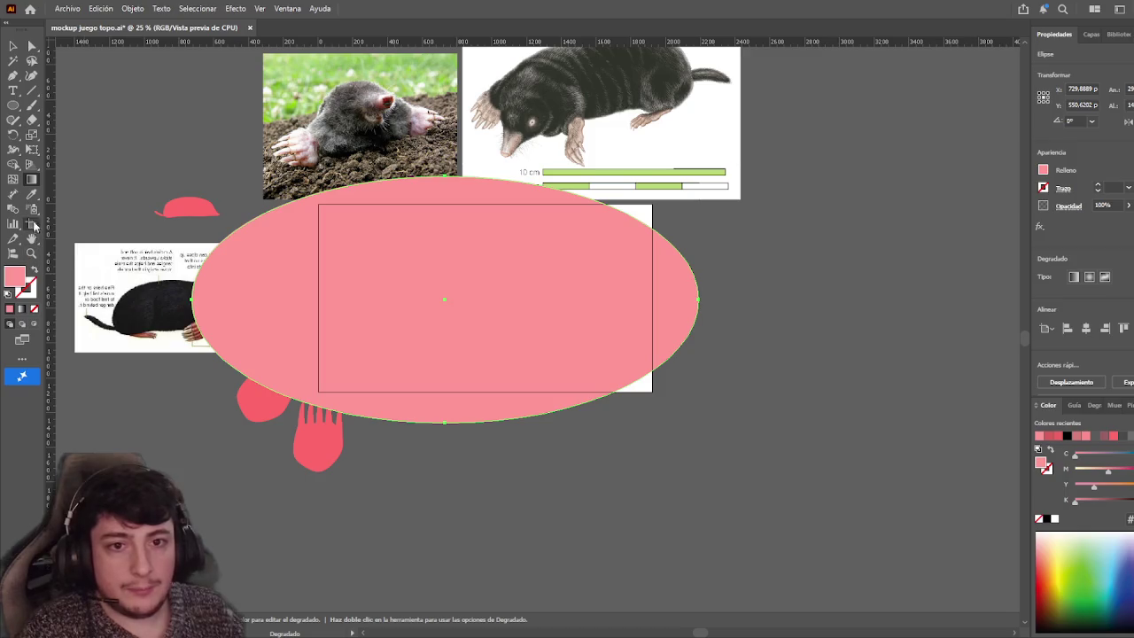
left_click(22, 309)
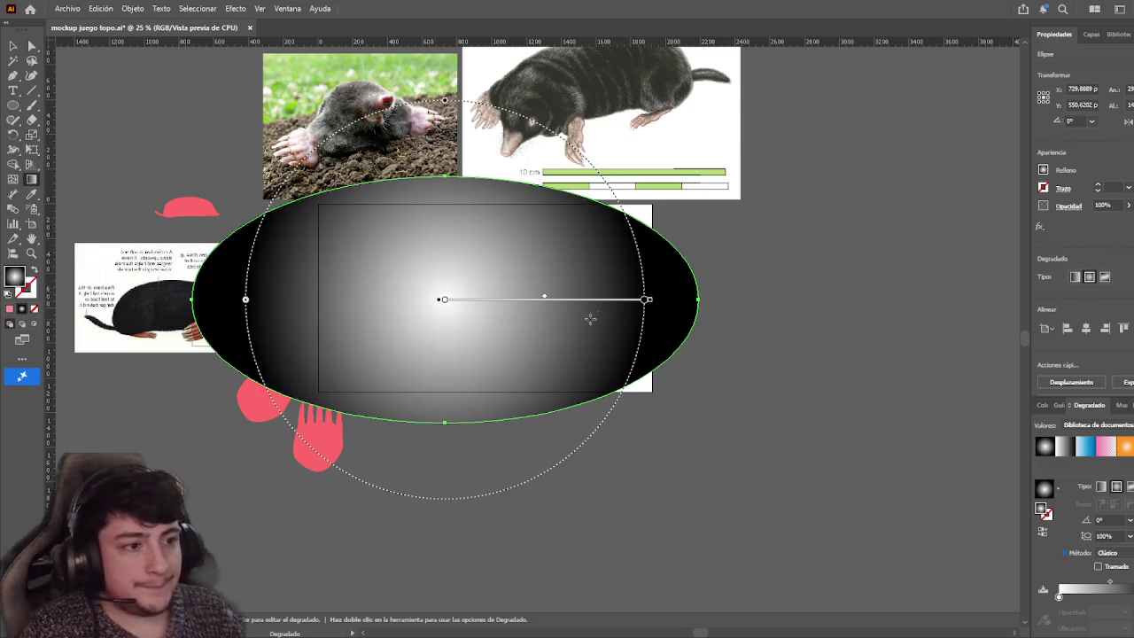
key("v")
key("g")
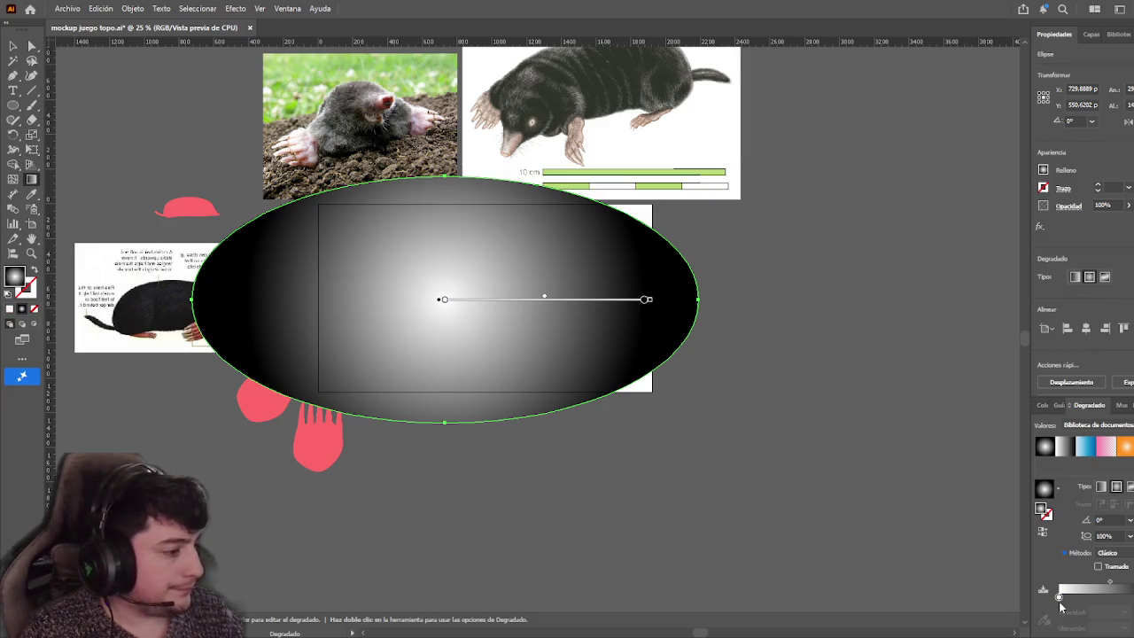
Set the gradient's centre stop to 0% opacity and widen the transparent centre
left_click(1059, 599)
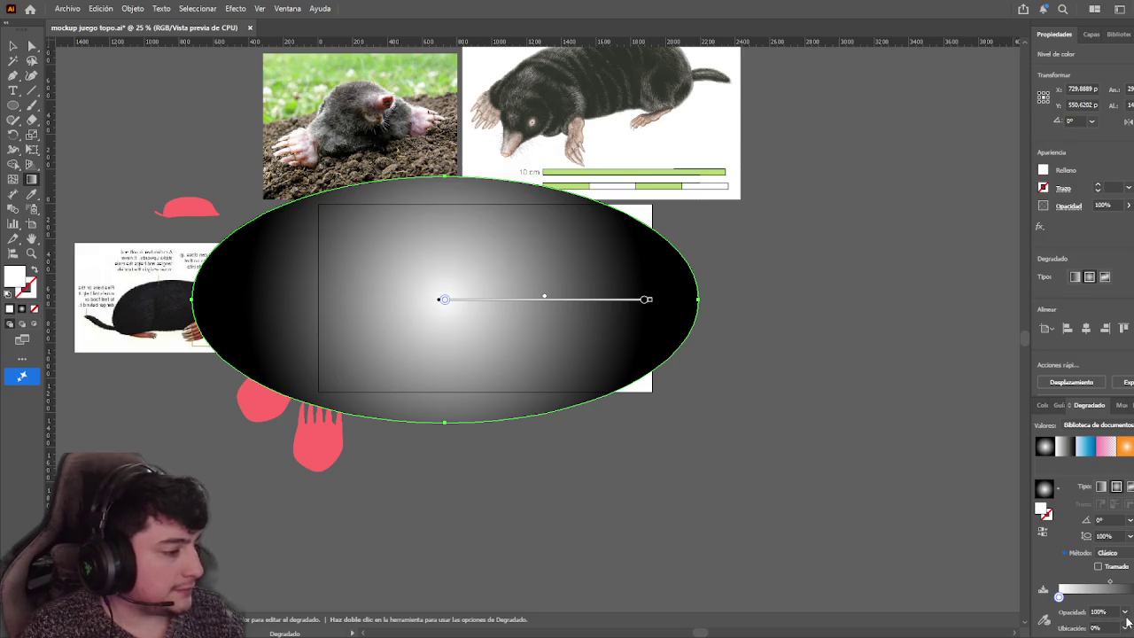
type("0")
key("Return")
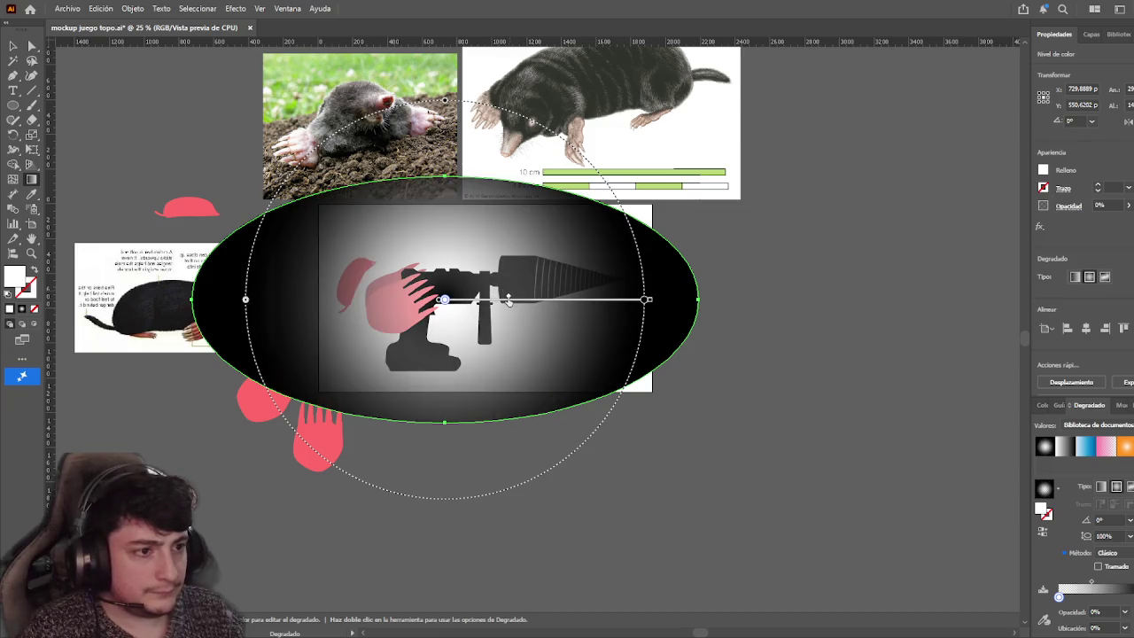
left_click_drag(527, 301, 562, 299)
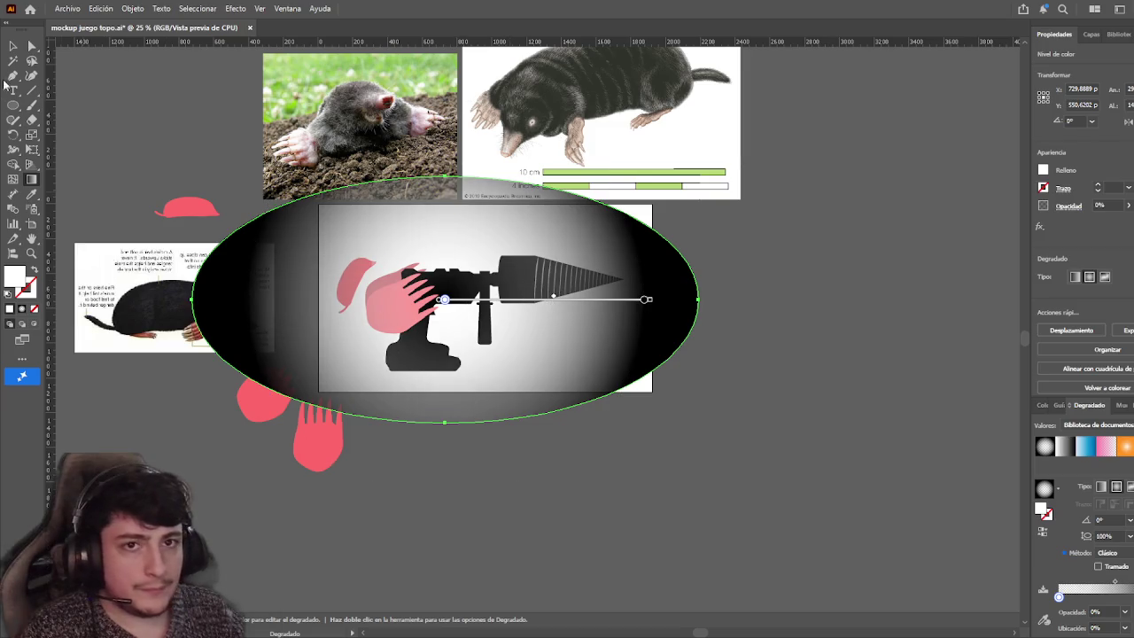
key("v")
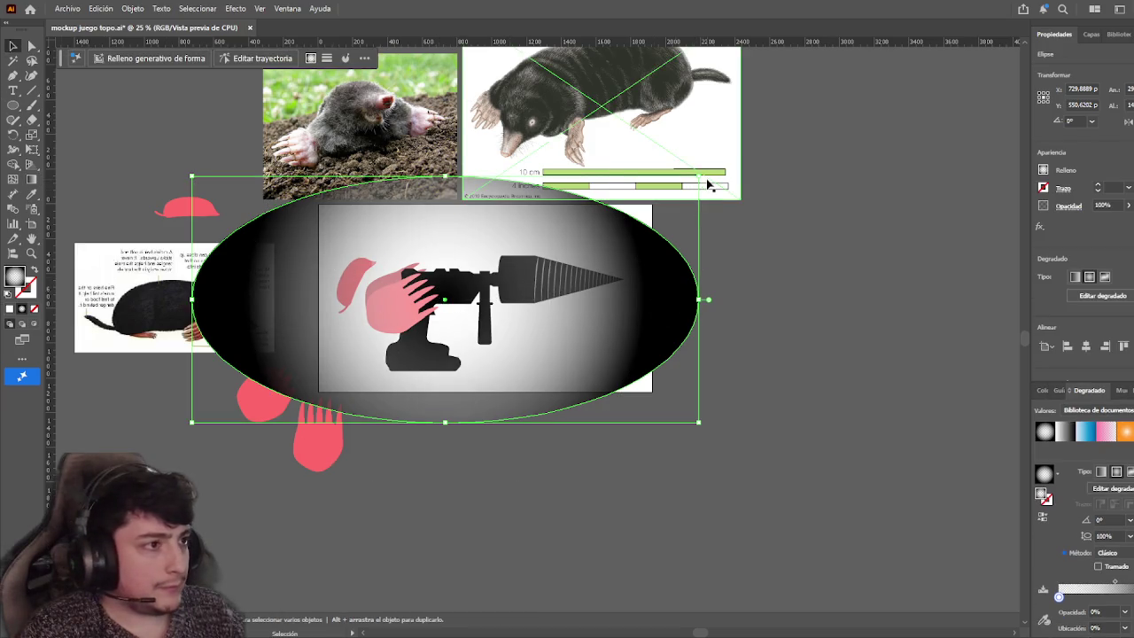
Rotate the ellipse about 15°, stretch it wider, and set the edge stop opacity to 70%
left_click_drag(714, 182, 695, 96)
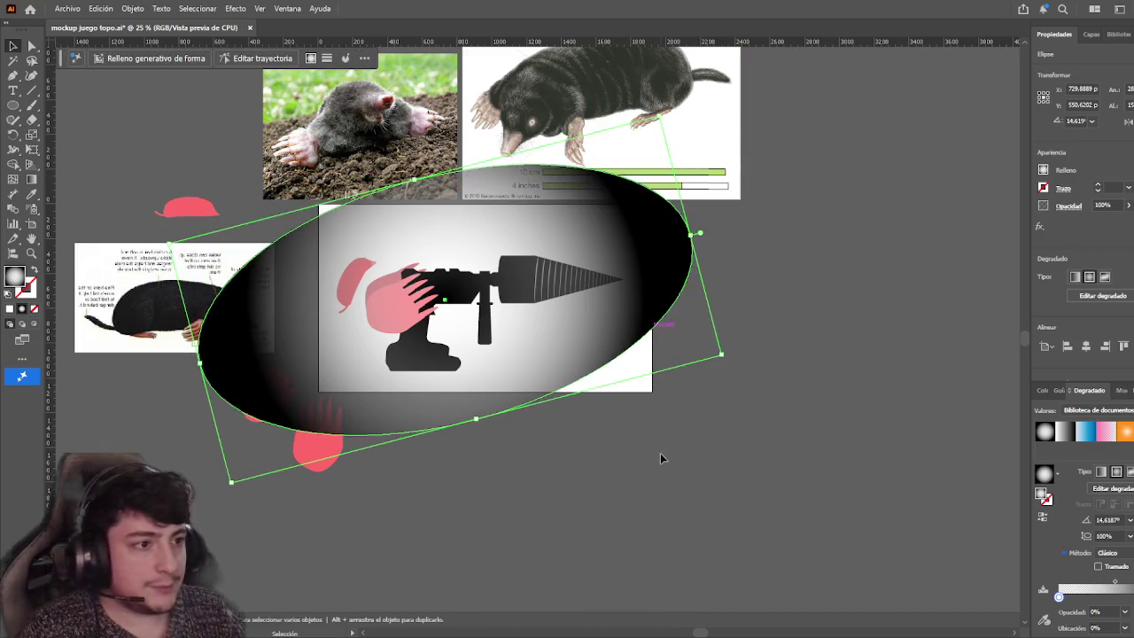
left_click_drag(693, 233, 743, 223)
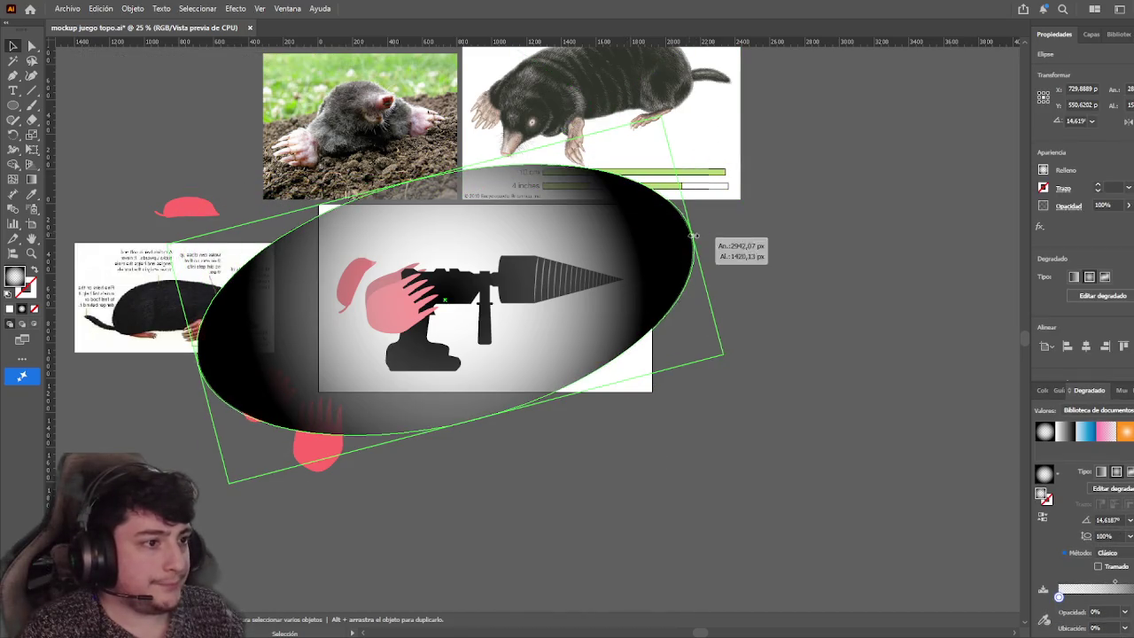
left_click_drag(1098, 582, 1090, 582)
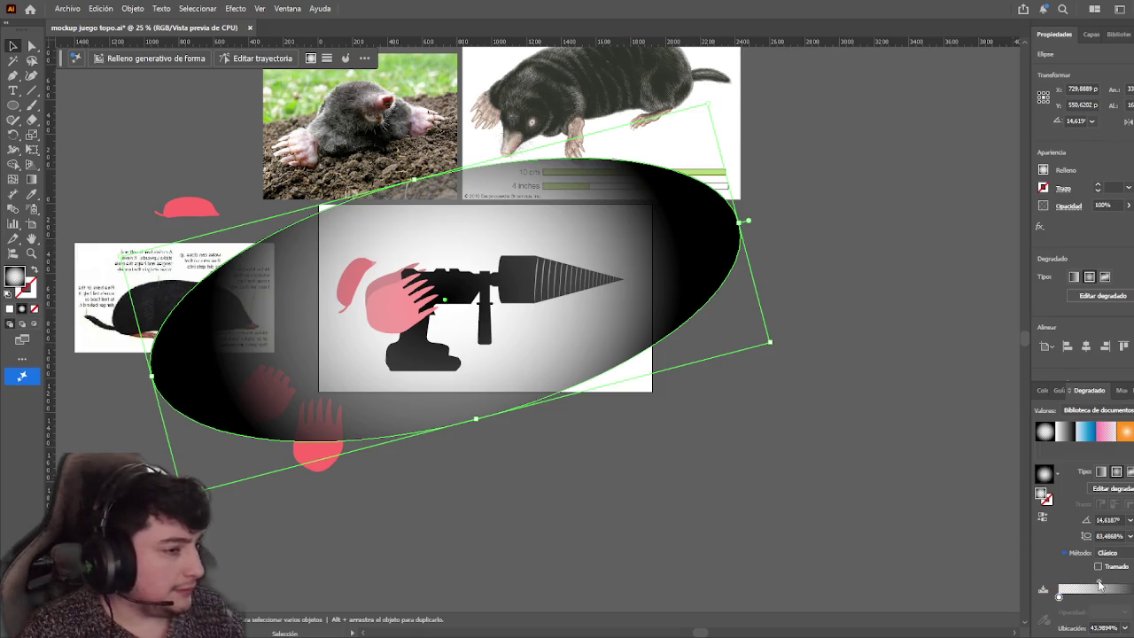
left_click(1119, 596)
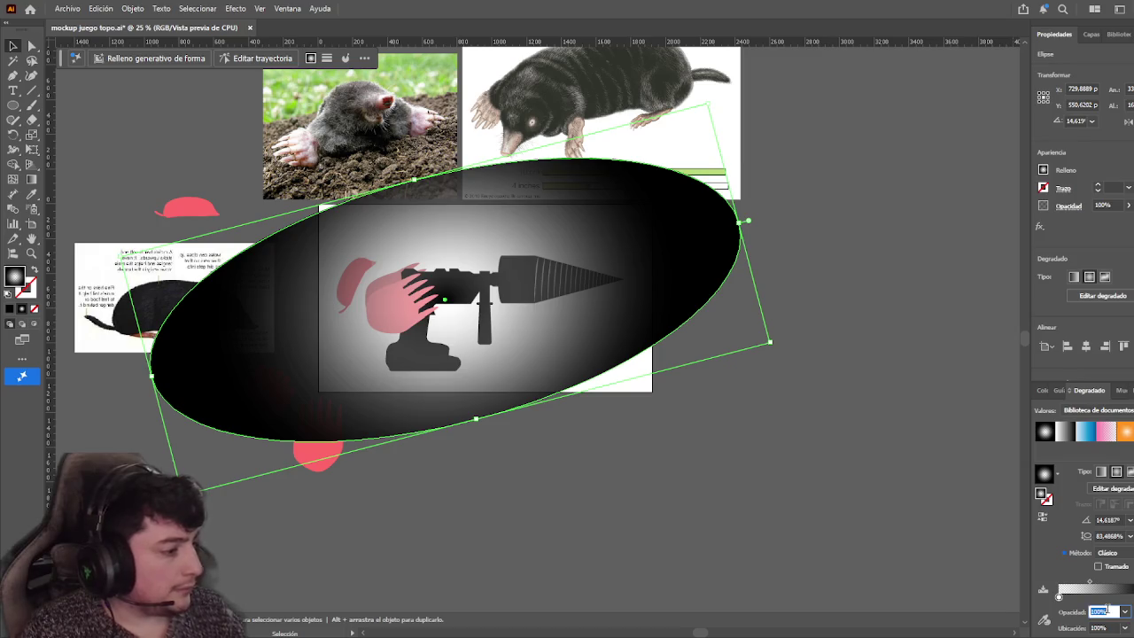
type("40")
key("Return")
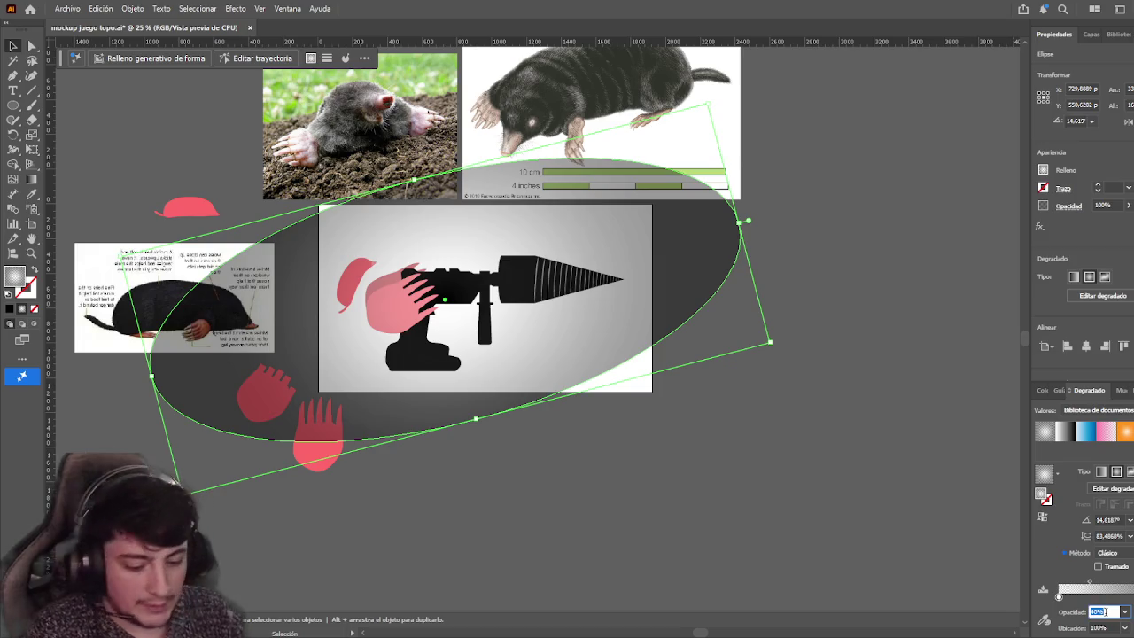
type("70")
key("Return")
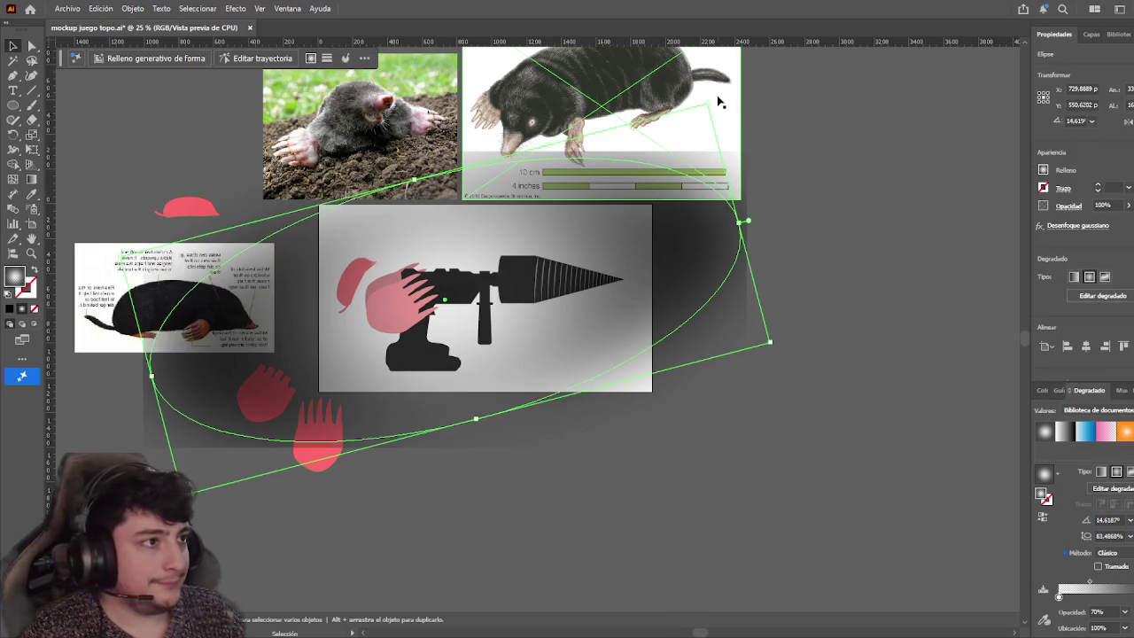
Tilt the ellipse slightly and move both pink paws down-left below the drill
left_click_drag(718, 102, 713, 86)
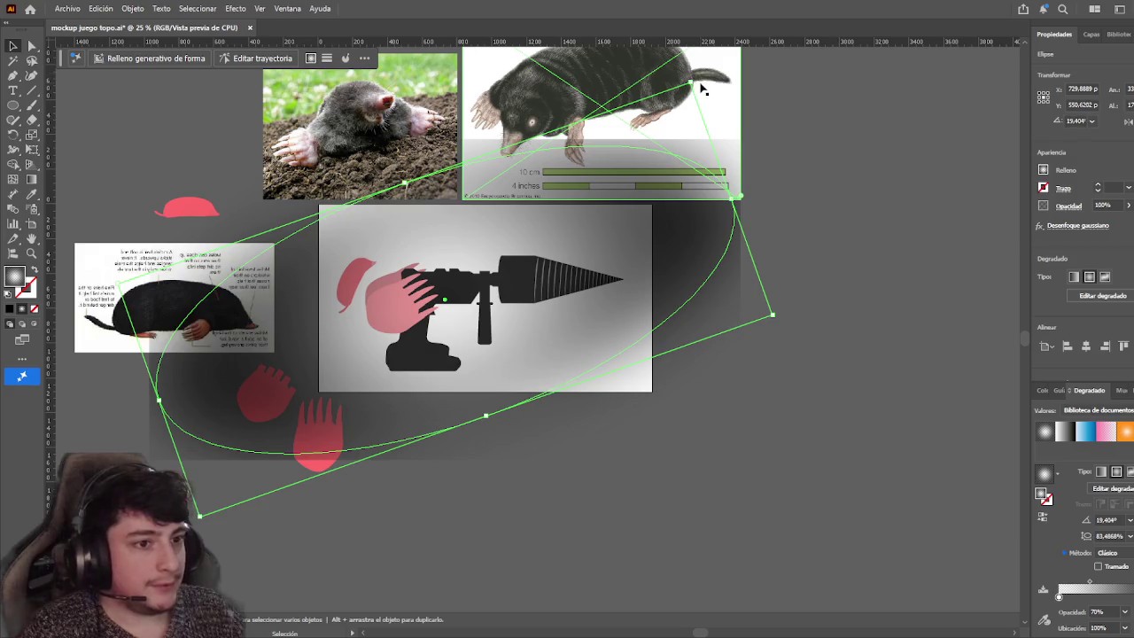
key("a")
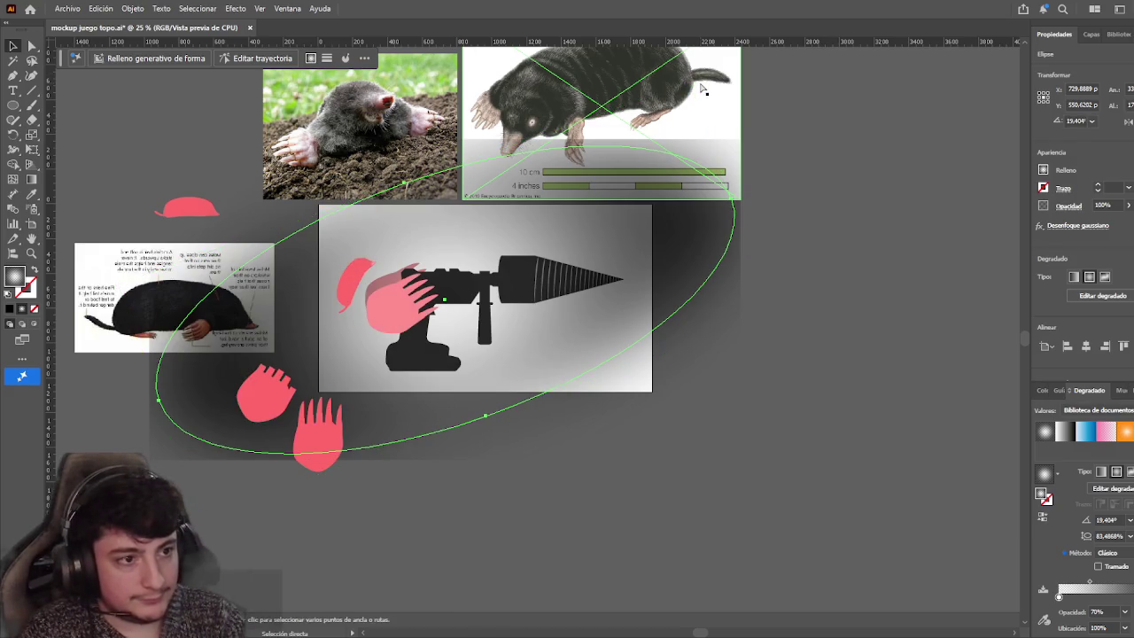
key("v")
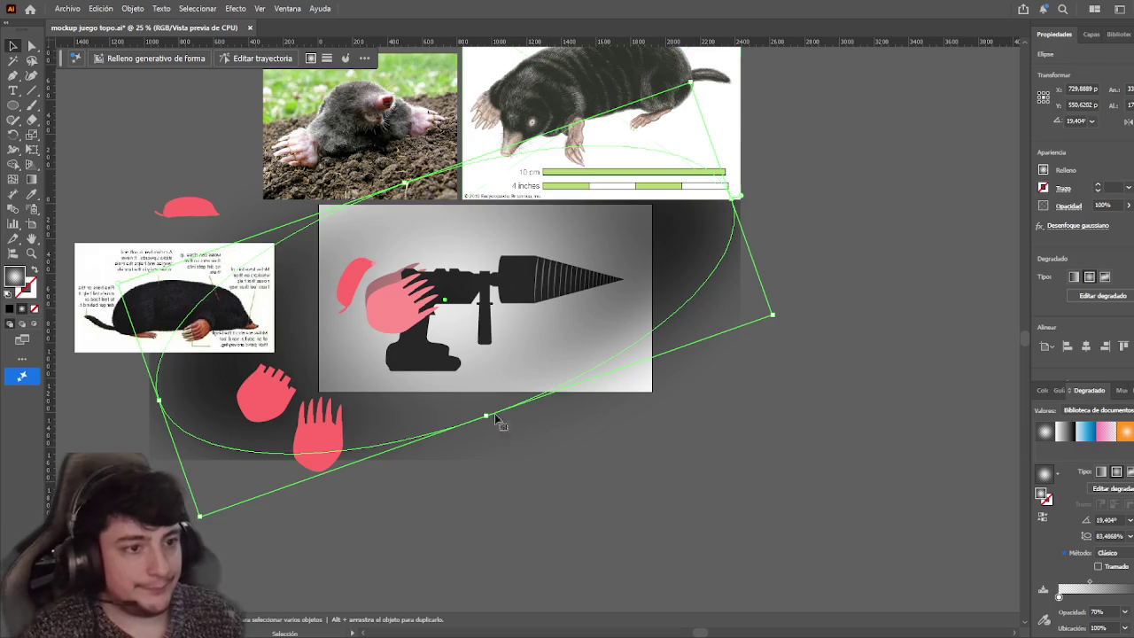
left_click(307, 437)
left_click(264, 395, "shift")
left_click_drag(266, 394, 232, 520)
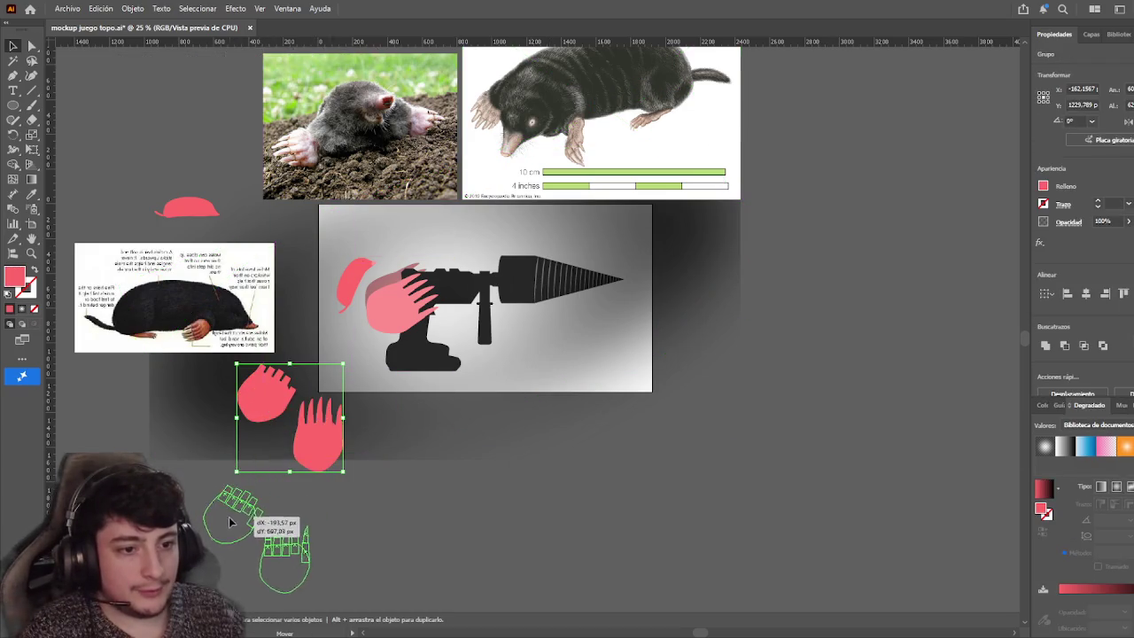
left_click(546, 481)
Reshape the vignette ellipse by pulling one of its anchors
scroll(531, 416, "up", 1)
scroll(516, 339, "up", 3)
scroll(499, 321, "down", 1)
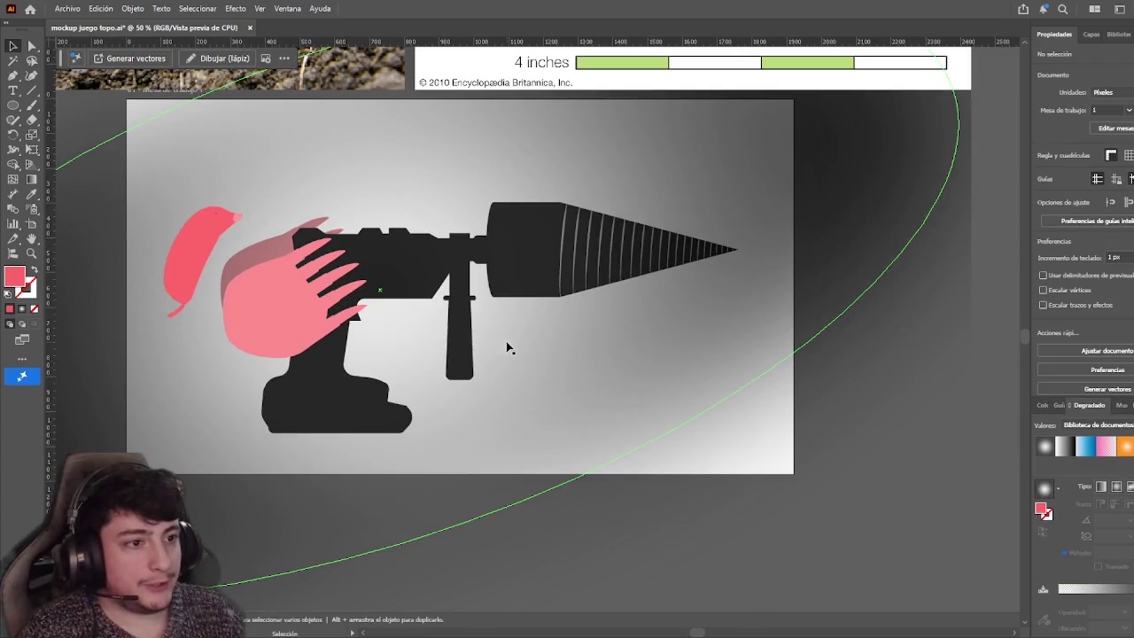
left_click(598, 483)
mouse_move(462, 526)
left_mouse_down()
mouse_move(481, 519)
mouse_move(426, 435)
left_mouse_up()
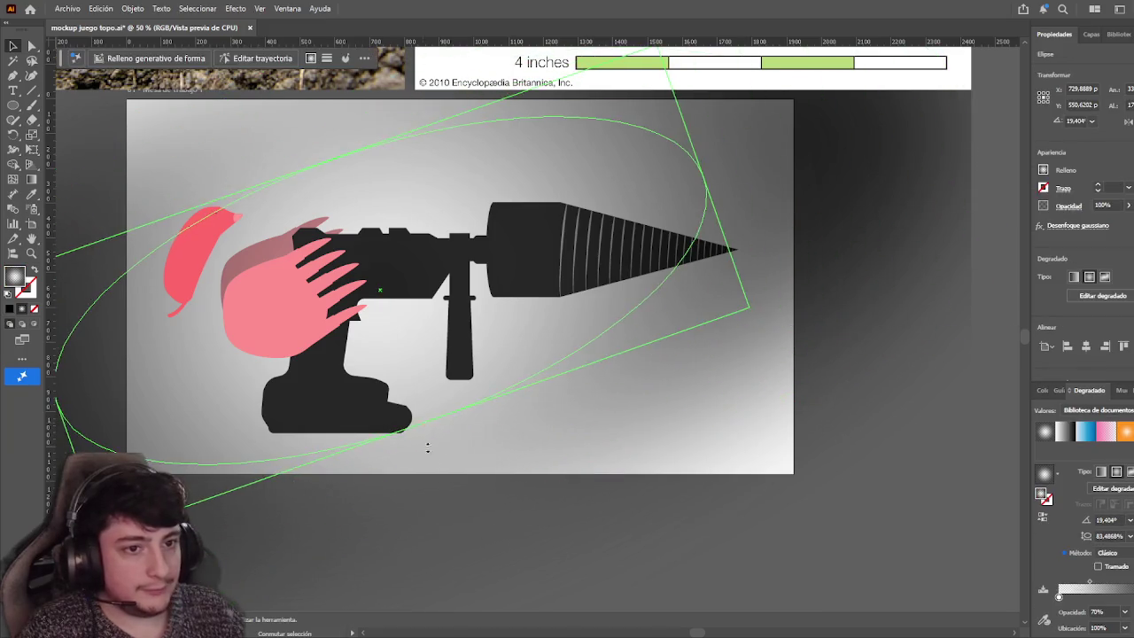
left_click(469, 499)
Try resizing the blurred ellipse, then undo and remove it from around the drill
scroll(499, 497, "down", 1)
scroll(499, 497, "left", 1)
left_click(587, 271)
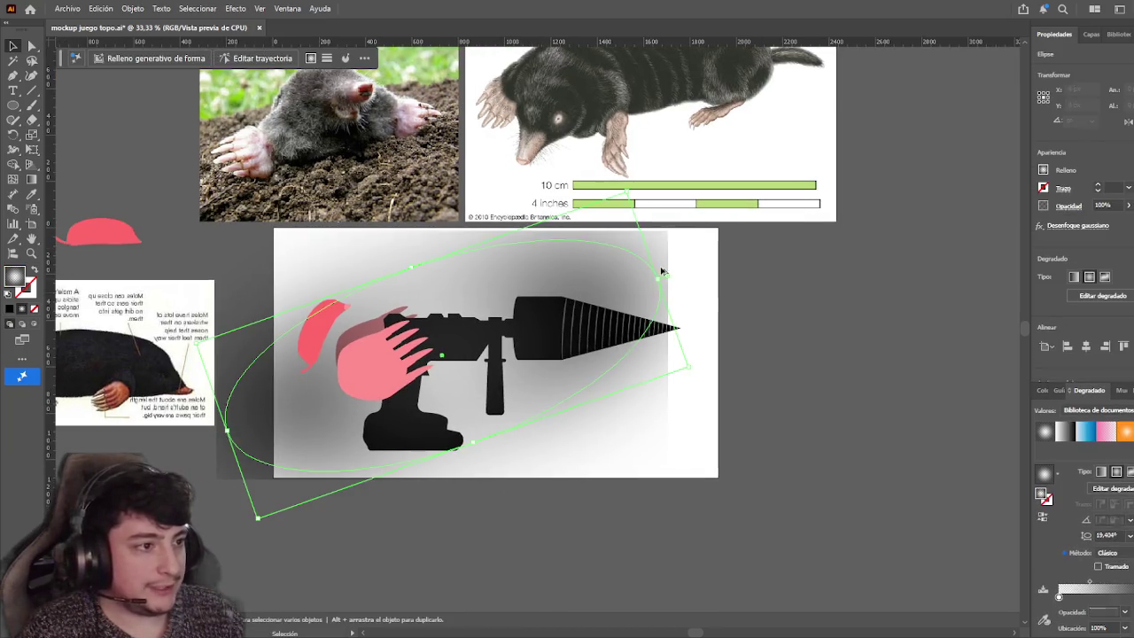
left_click_drag(654, 282, 698, 259)
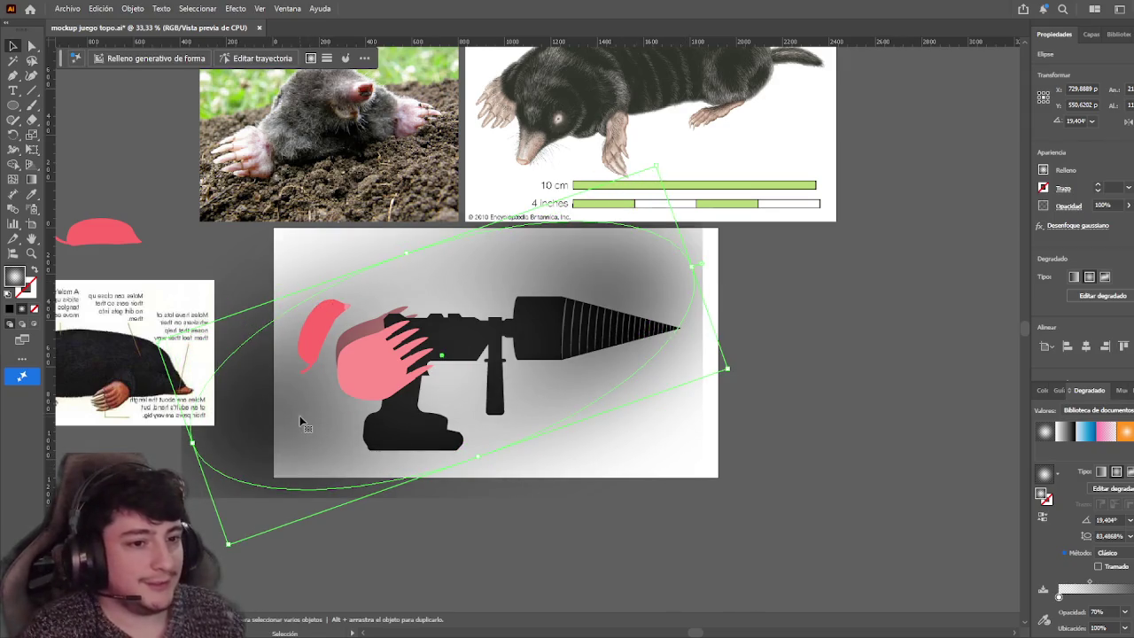
left_click_drag(411, 256, 431, 295)
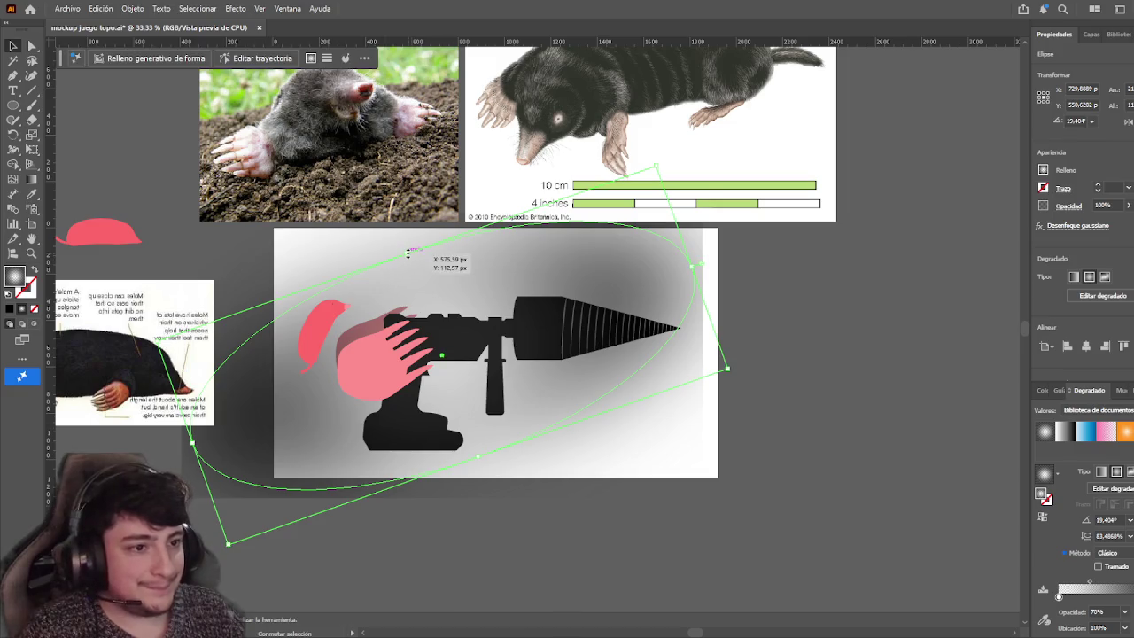
scroll(481, 308, "down", 3)
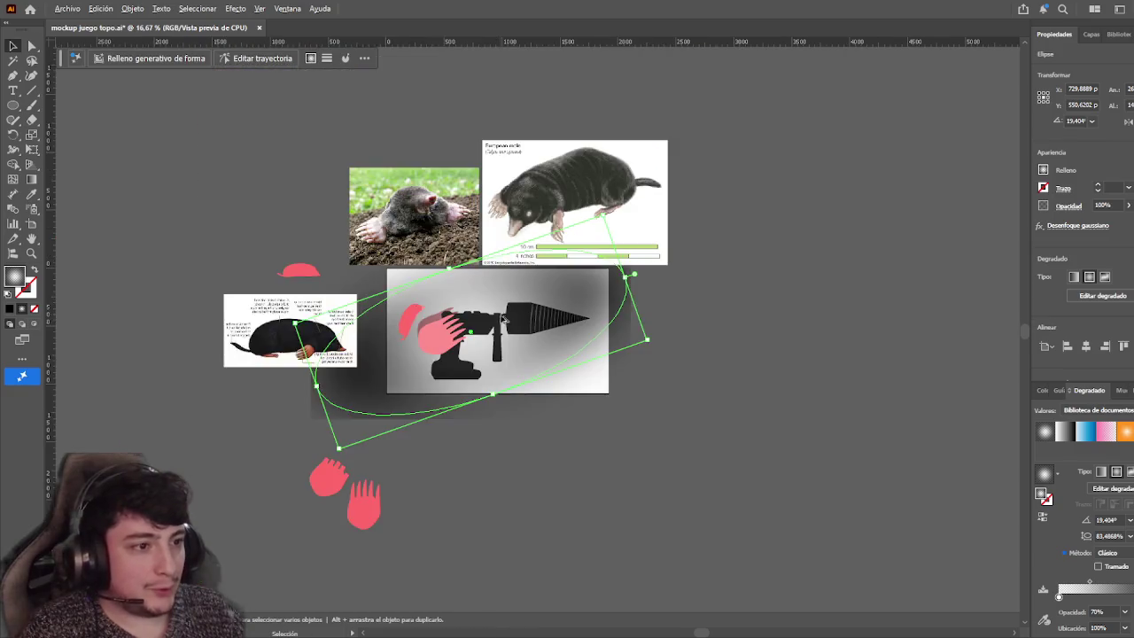
scroll(393, 273, "up", 2)
scroll(418, 363, "down", 2)
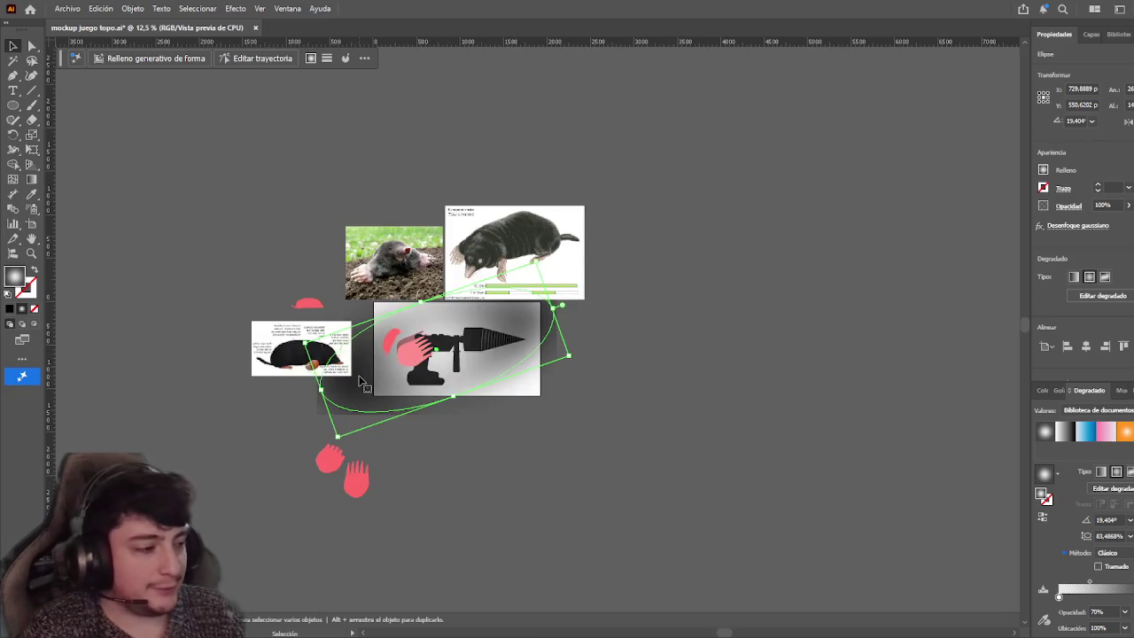
key("ctrl+z")
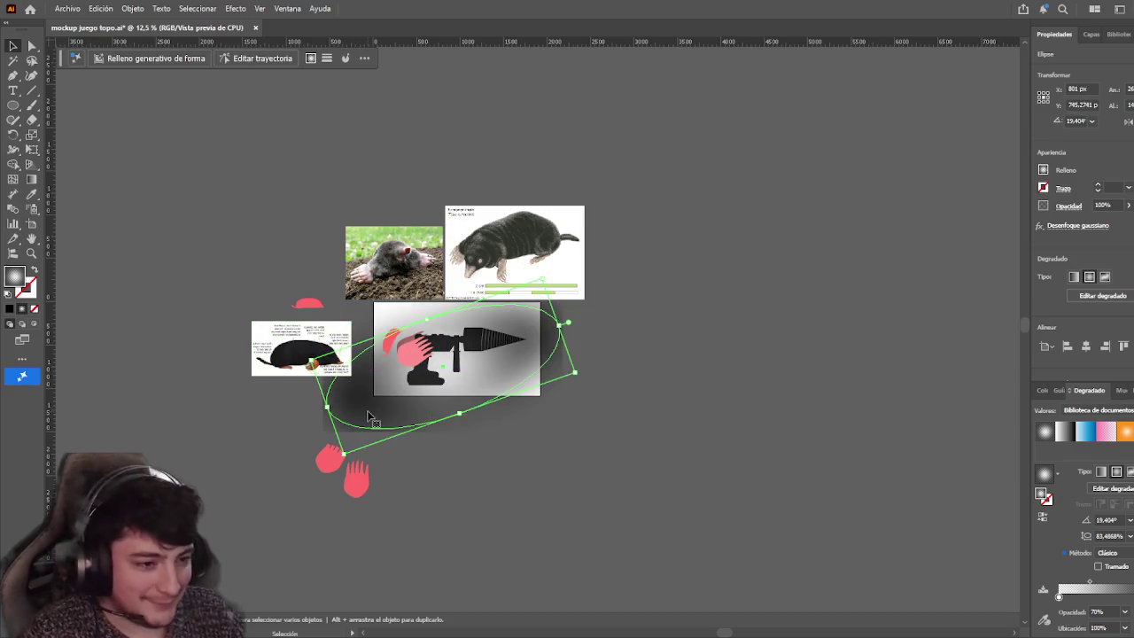
key("ctrl+z")
scroll(454, 427, "up", 3)
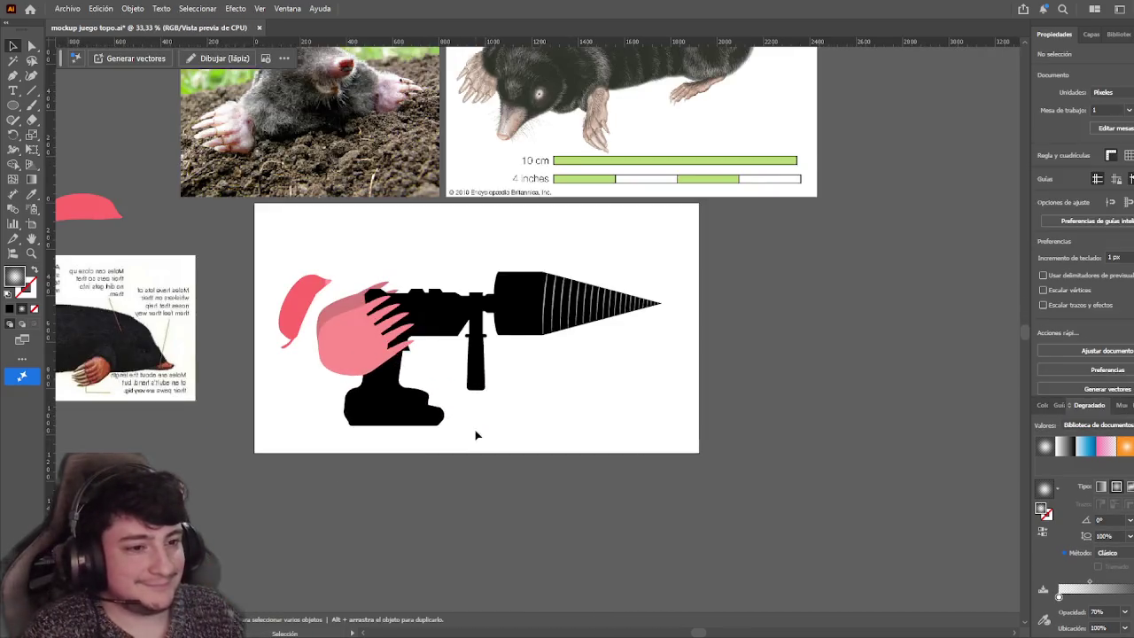
scroll(476, 435, "left", 1)
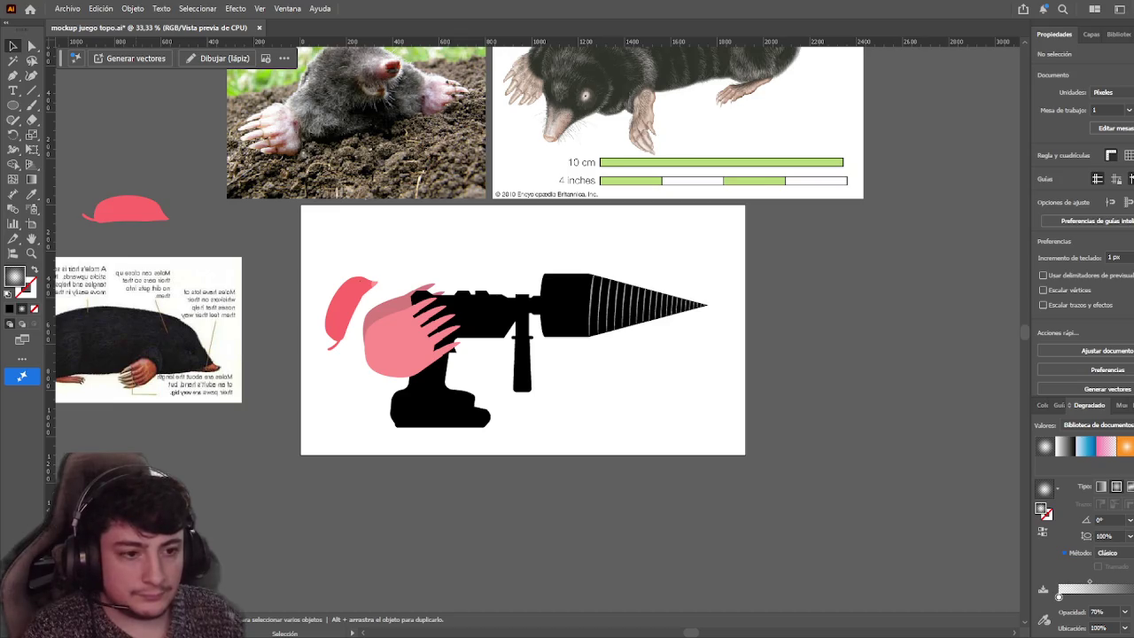
scroll(480, 466, "down", 2)
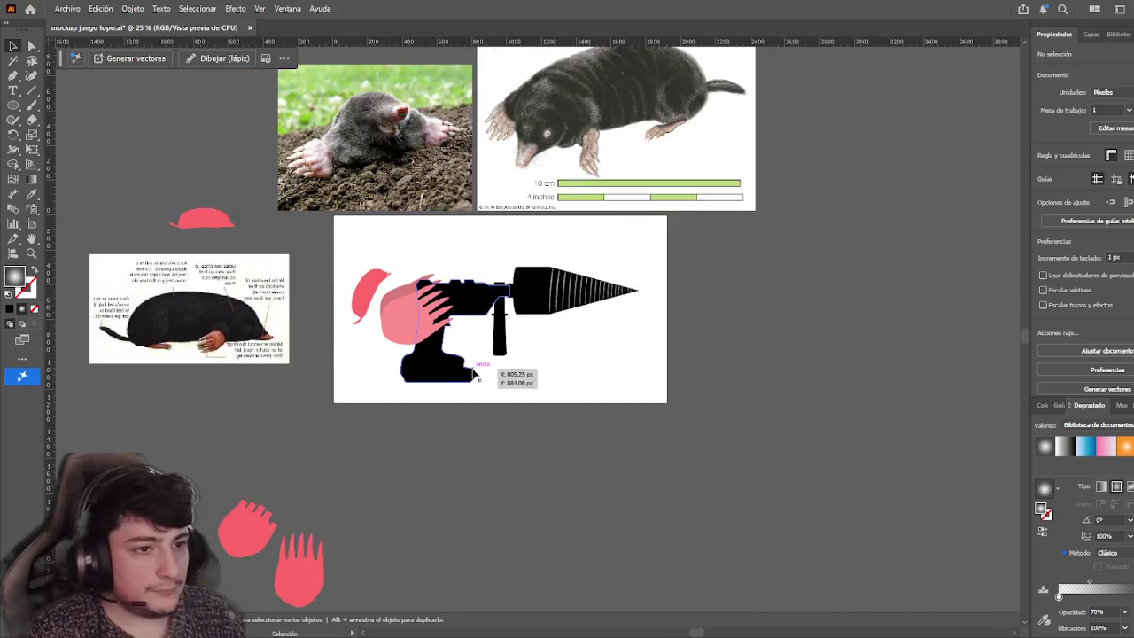
scroll(354, 283, "up", 3)
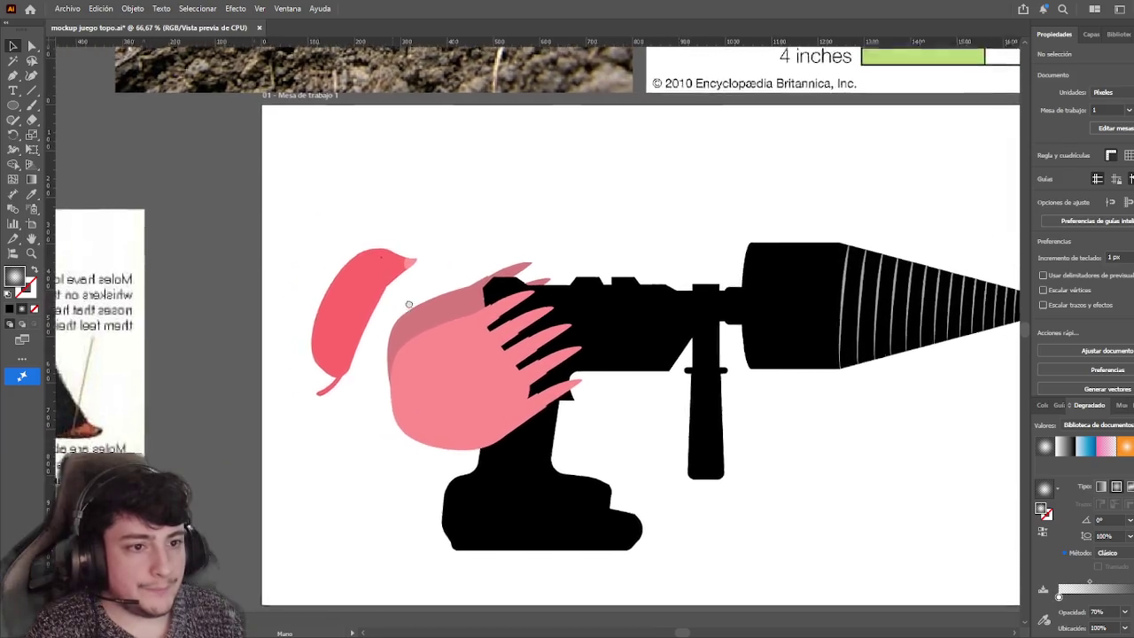
Make the mole head dark grey and resample the nose fill from the body's grey
left_click_drag(409, 304, 437, 300)
left_click(384, 307)
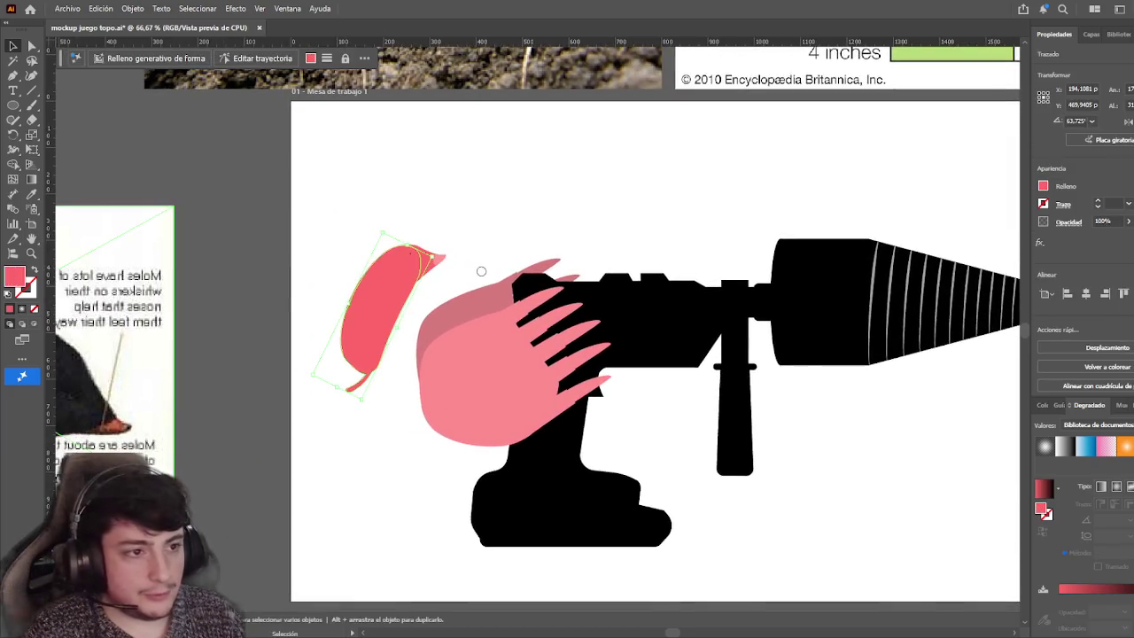
key("ctrl+z")
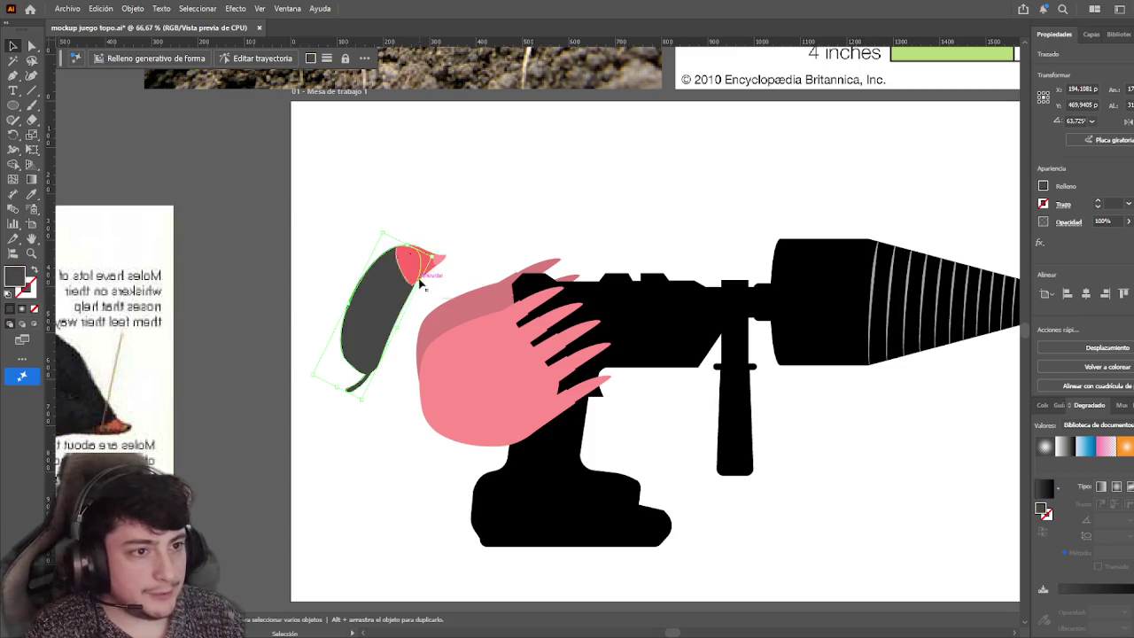
left_click(414, 275)
double_click(410, 271)
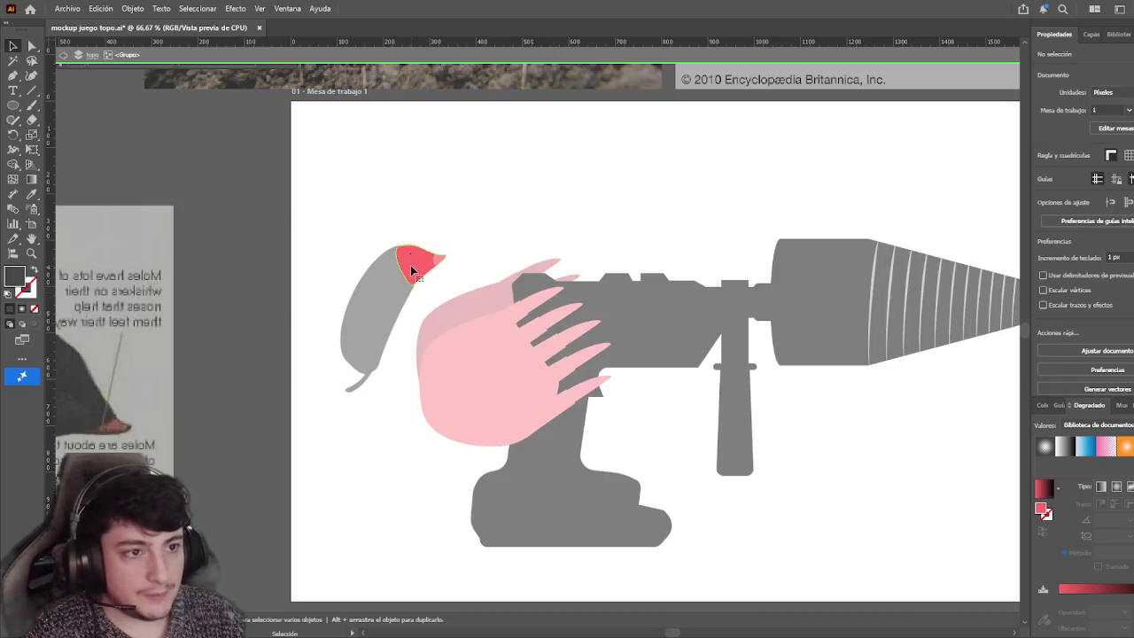
key("i")
left_click(354, 305)
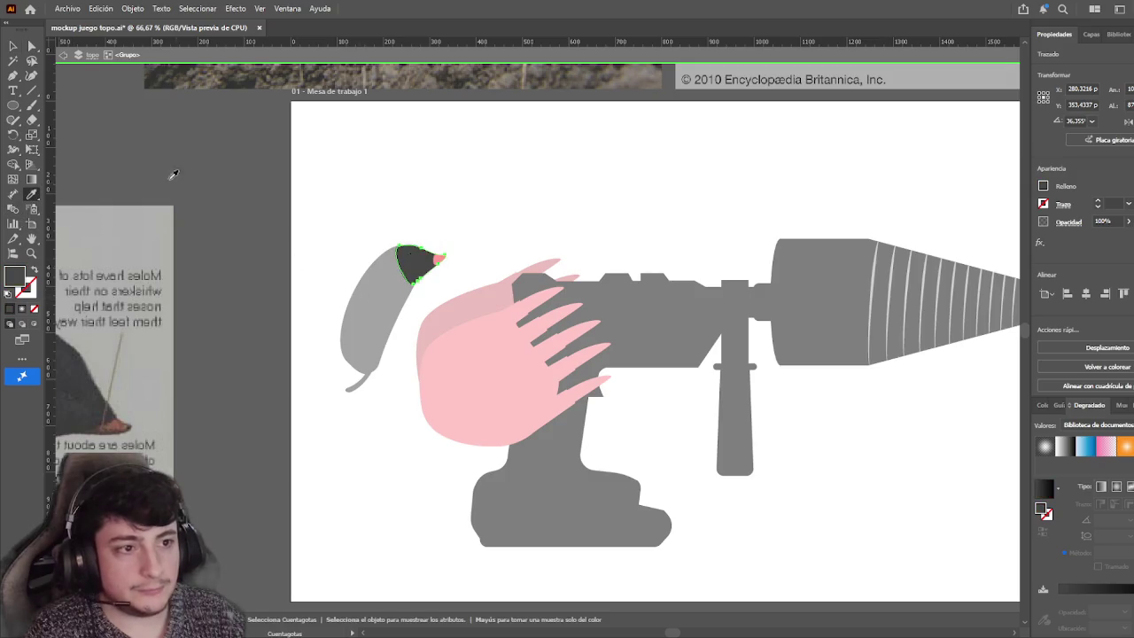
key("v")
key("Escape")
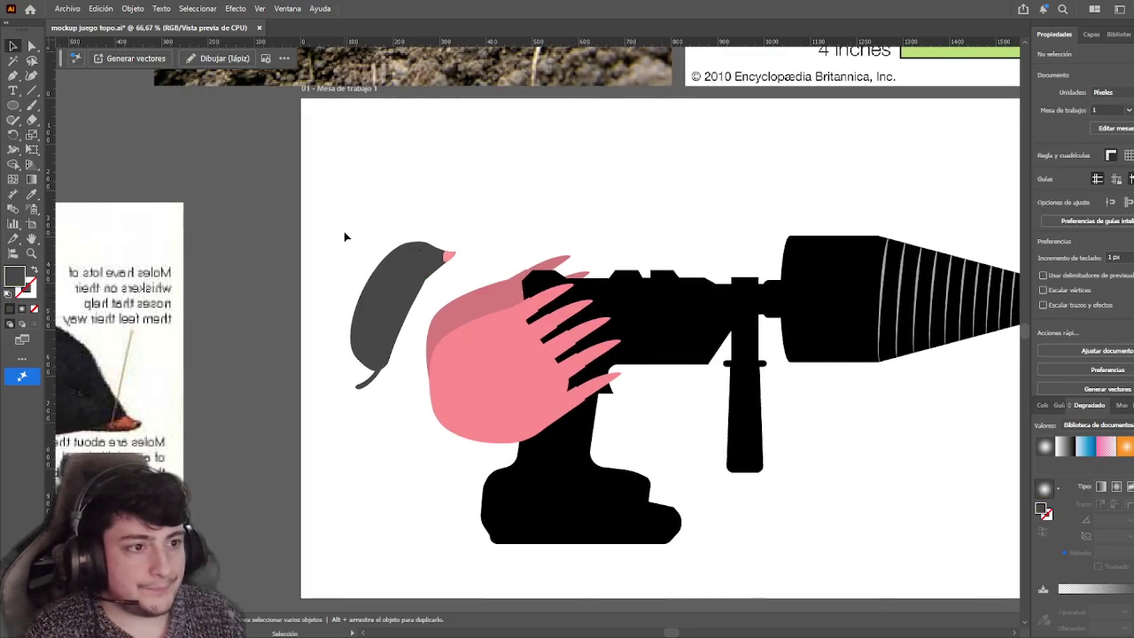
Select the mole's head group and slightly resize it
scroll(537, 245, "up", 5)
scroll(519, 458, "up", 1)
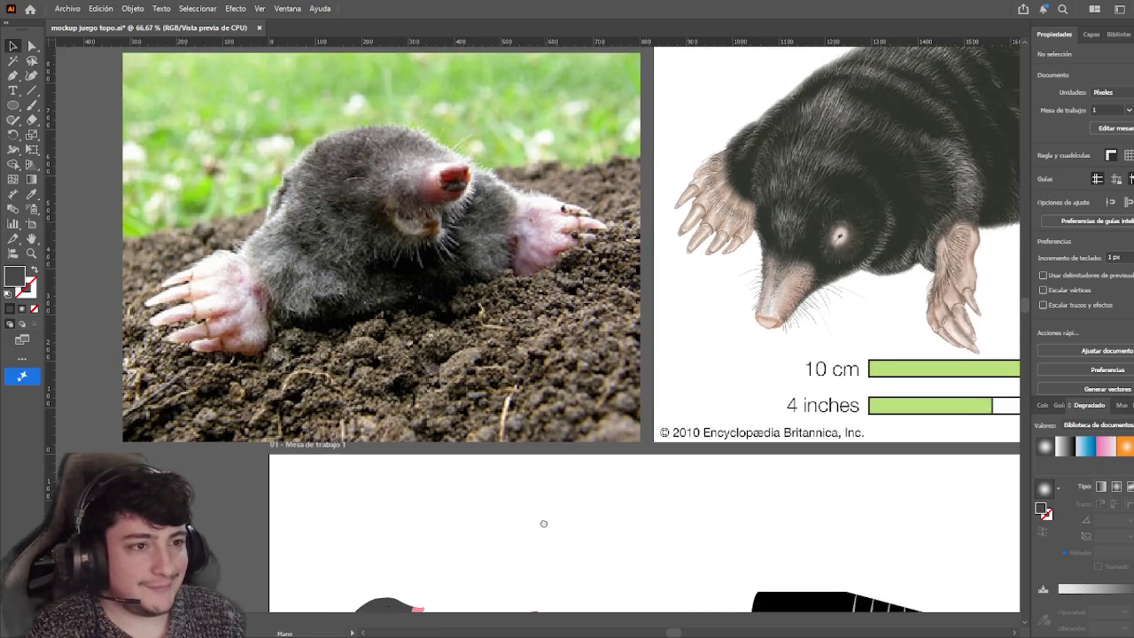
mouse_move(541, 524)
left_mouse_down()
mouse_move(540, 362)
mouse_move(607, 468)
mouse_move(603, 496)
left_mouse_up()
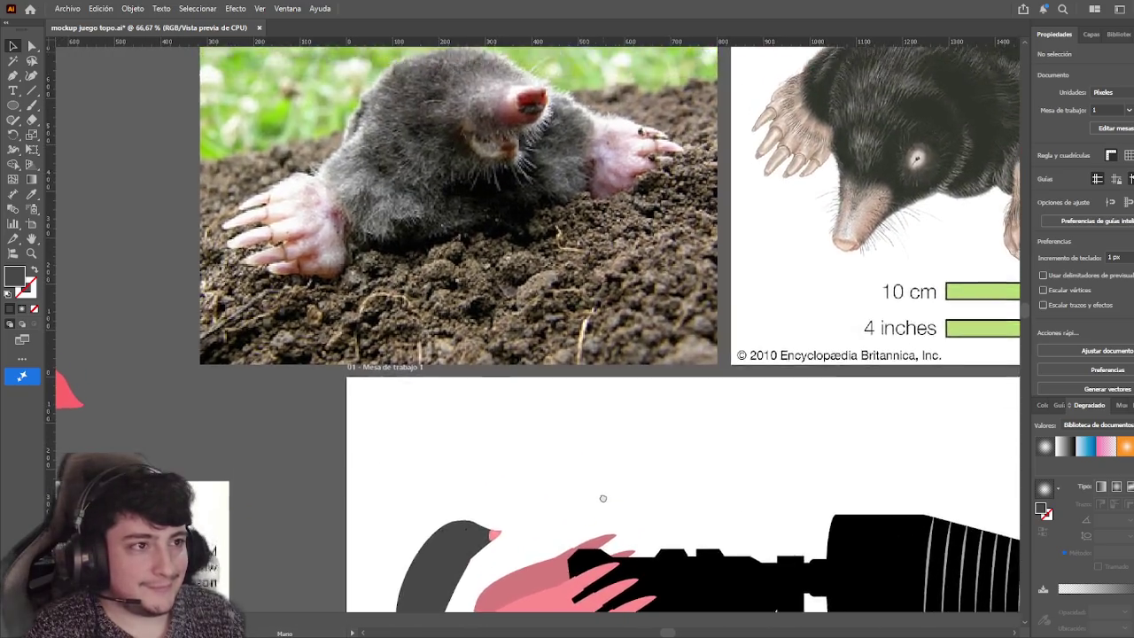
scroll(531, 399, "down", 3)
scroll(474, 341, "up", 4)
left_click(452, 263)
left_click(443, 329)
left_click(493, 274)
left_click(537, 353)
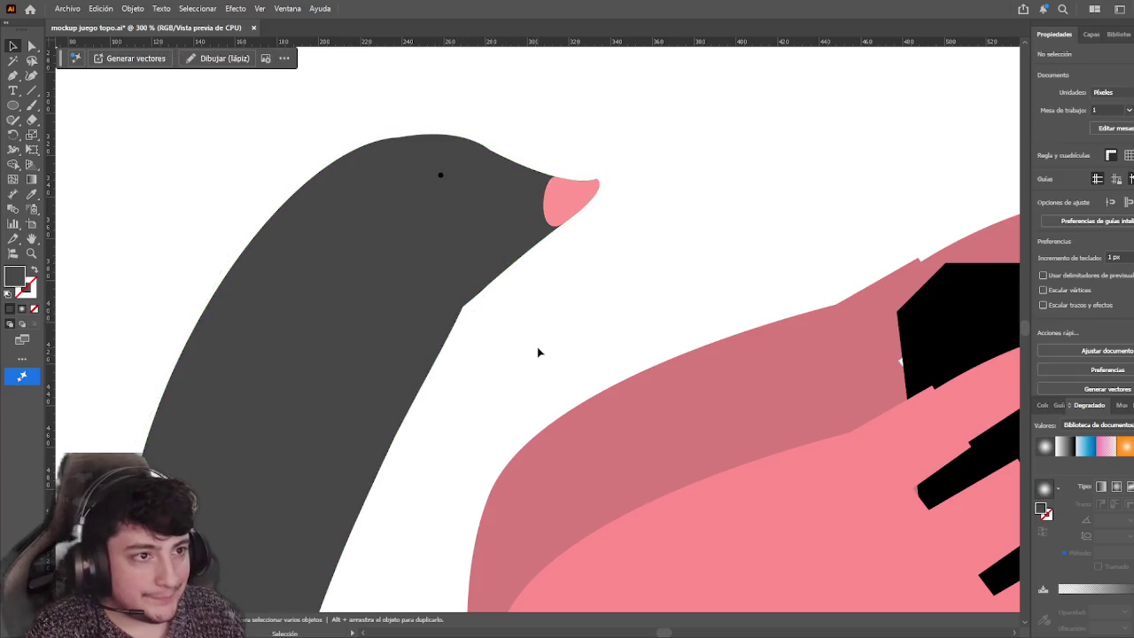
left_click(489, 250)
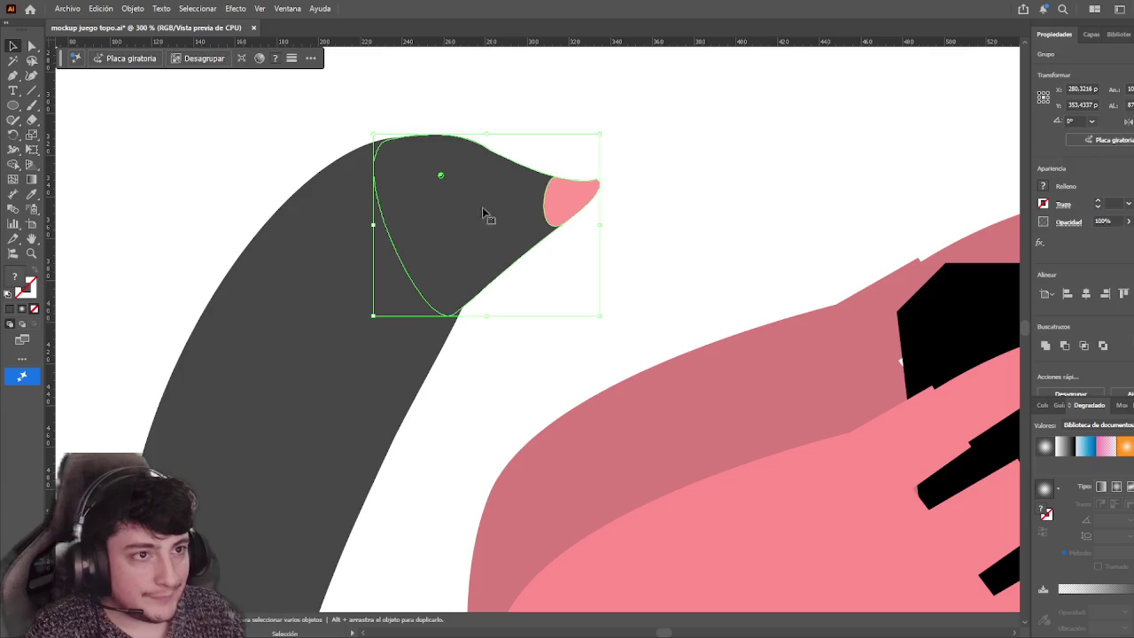
left_click_drag(372, 133, 373, 133)
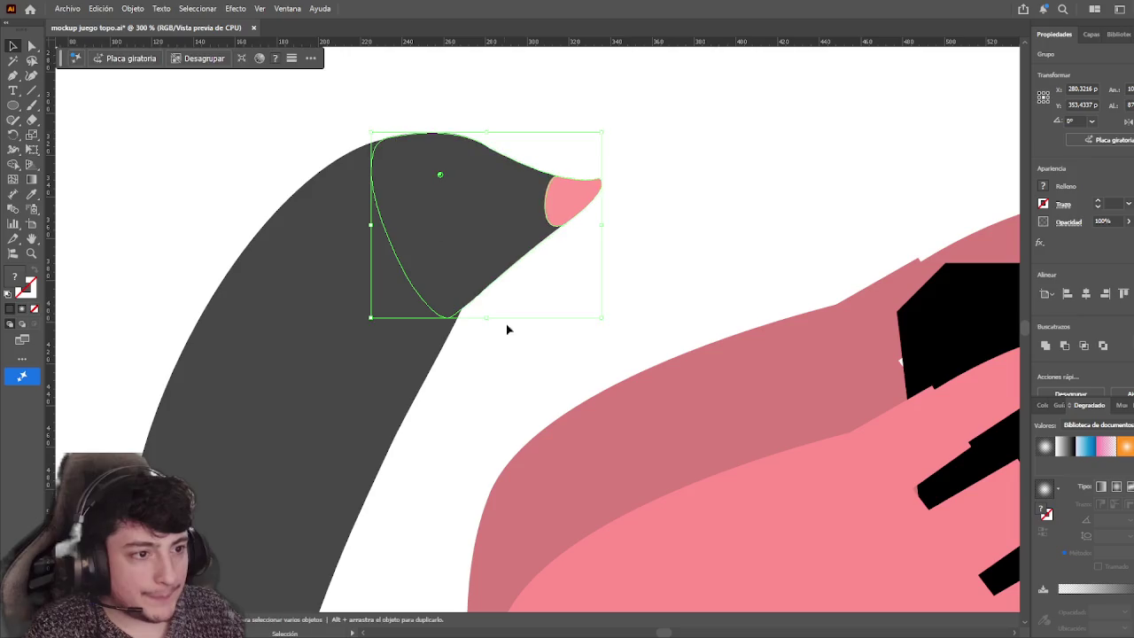
left_click(527, 352)
Move the whole mole, snout included, down-right so it tucks behind the big pink paw
left_click(540, 244)
left_click(680, 253)
scroll(674, 264, "down", 2)
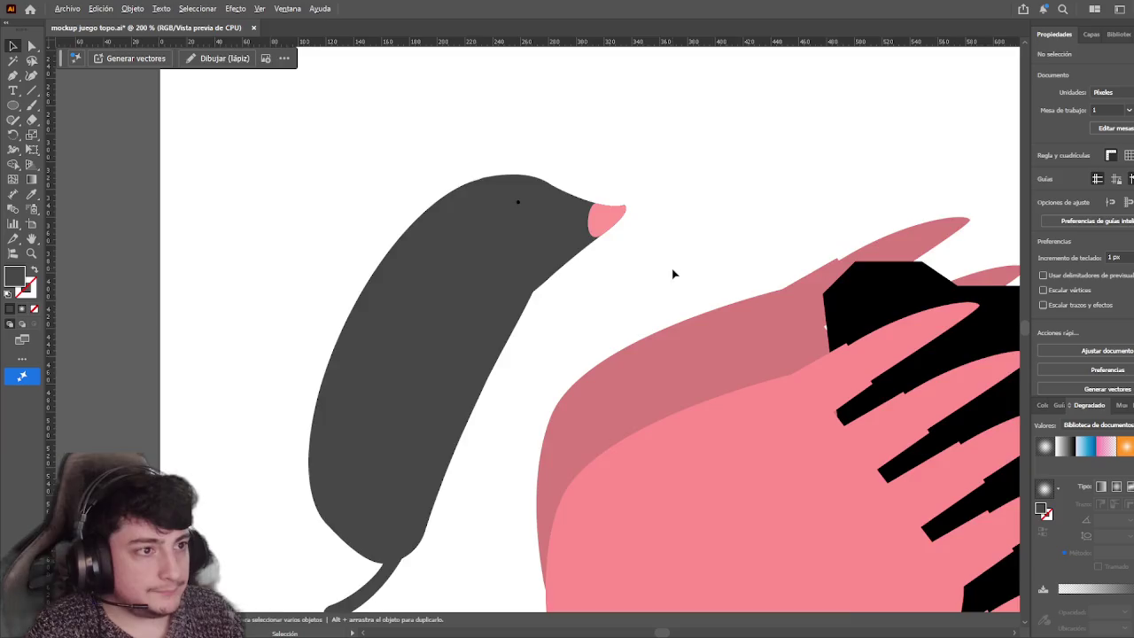
scroll(673, 273, "down", 1)
scroll(550, 287, "down", 1)
scroll(417, 303, "down", 1)
left_click(396, 319)
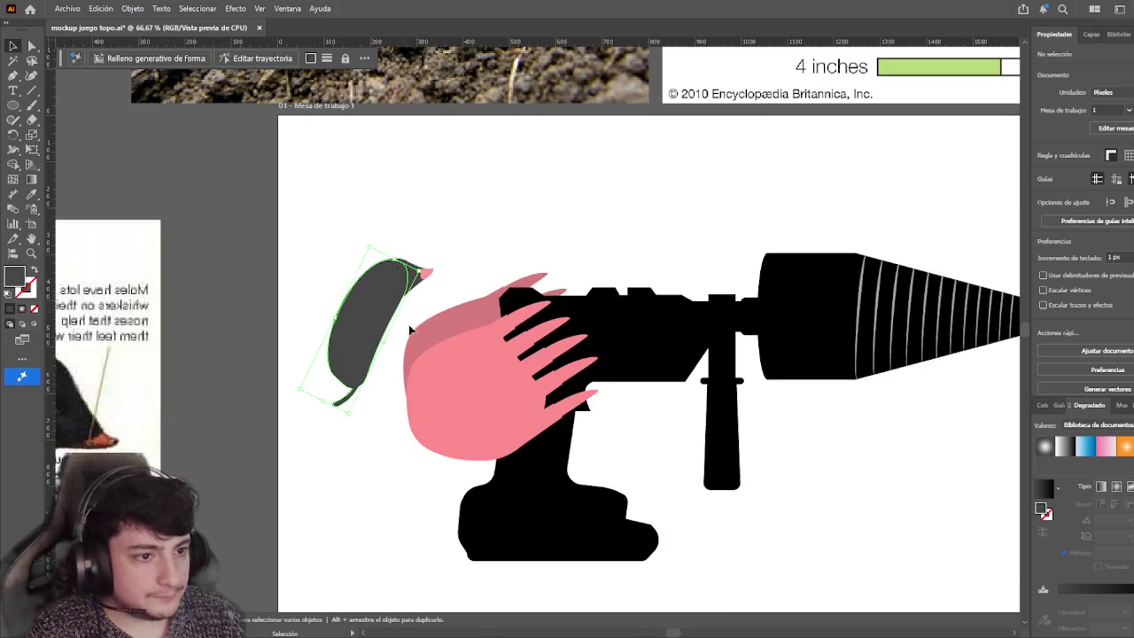
key("a")
left_click(418, 272, "shift")
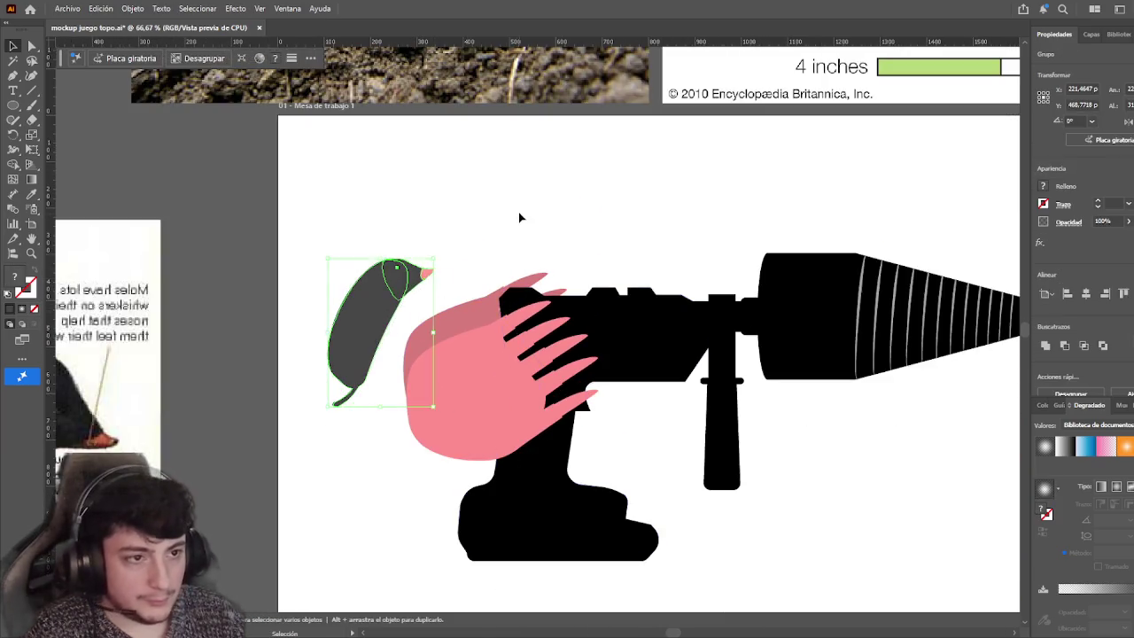
key("v")
left_click(519, 215)
left_click_drag(380, 292, 405, 335)
left_click(446, 263)
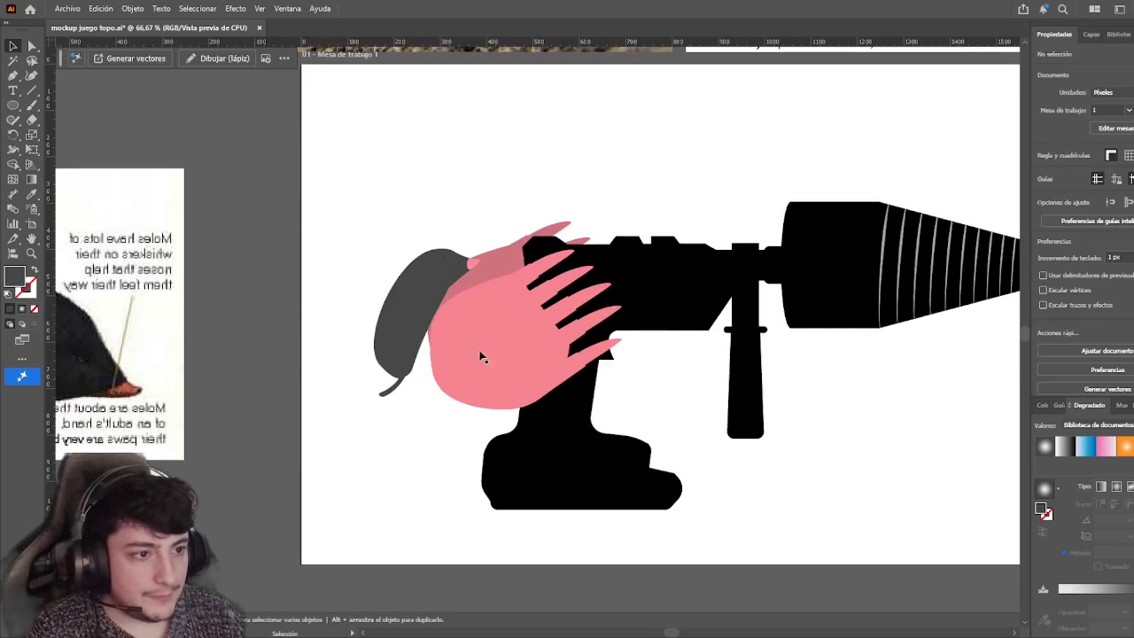
Select the big pink paw and inspect its palm inside the group
left_click(474, 375)
left_click_drag(153, 91, 620, 106)
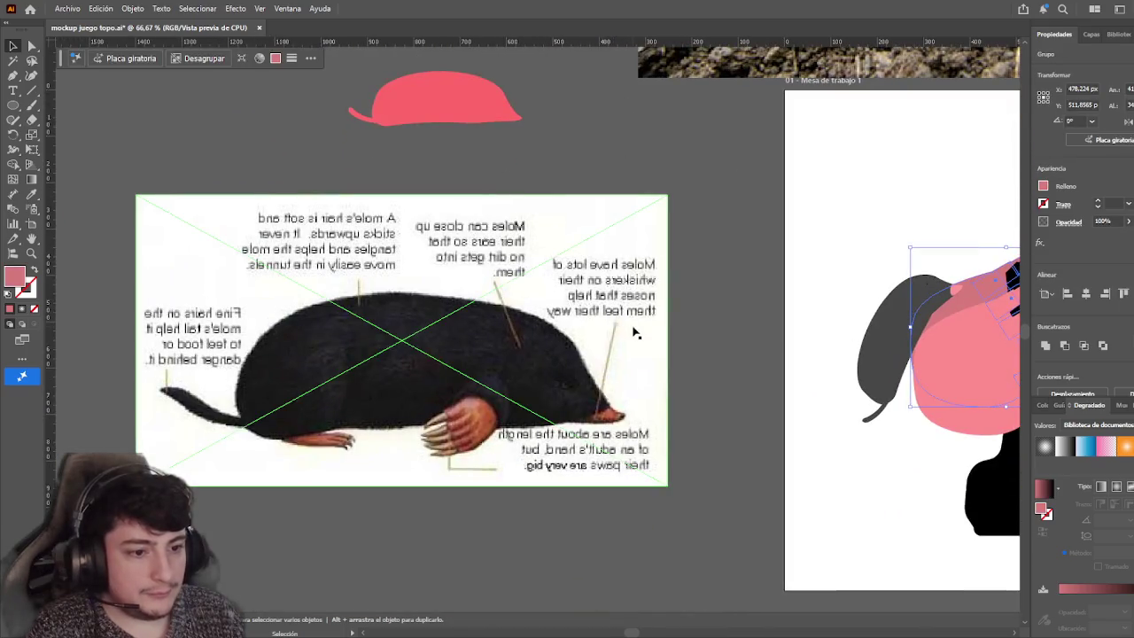
left_click_drag(934, 347, 557, 209)
double_click(611, 248)
left_click(611, 248)
double_click(492, 381)
Duplicate the paw to the artboard's lower left, rotate it upright and make it narrower
left_click_drag(600, 237, 475, 450)
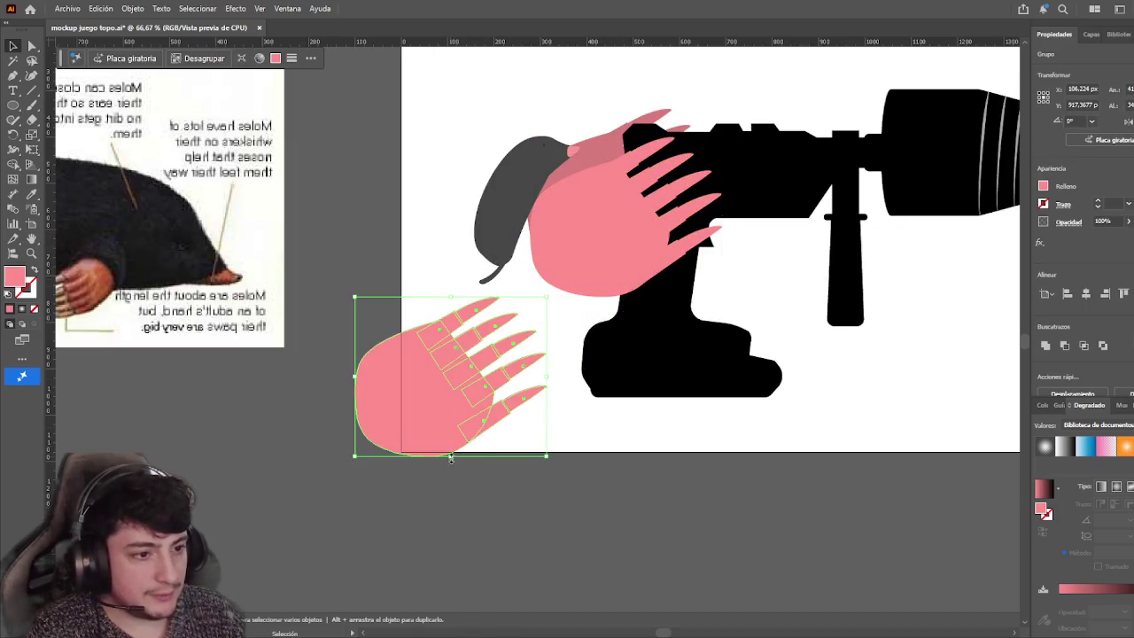
mouse_move(549, 314)
left_mouse_down()
mouse_move(432, 182)
mouse_move(438, 223)
left_mouse_up()
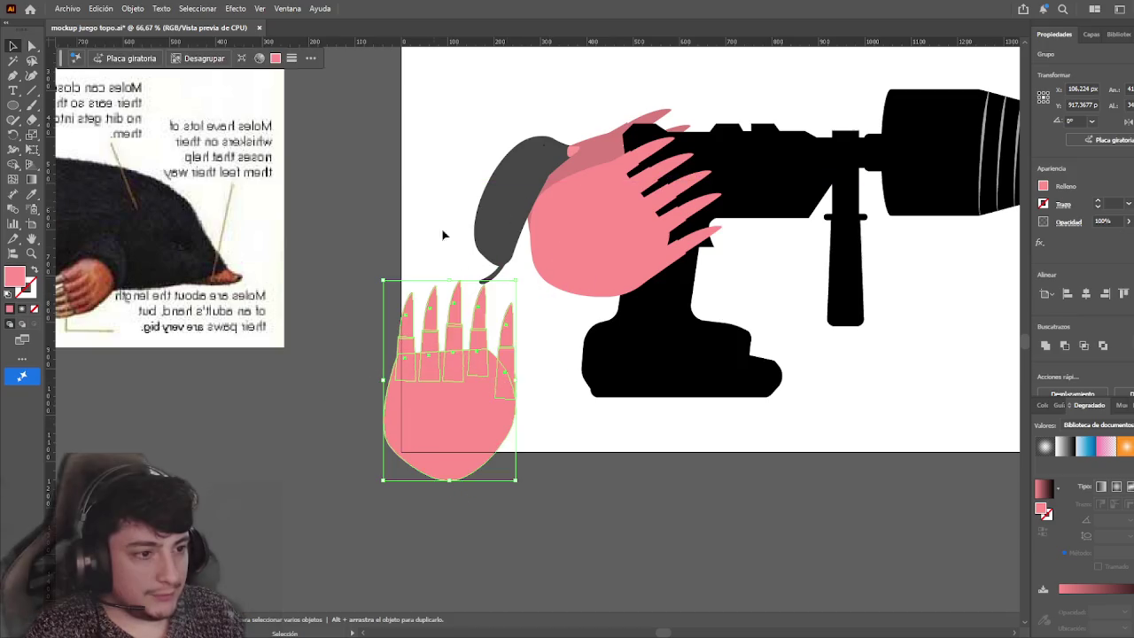
left_click_drag(518, 375, 463, 381)
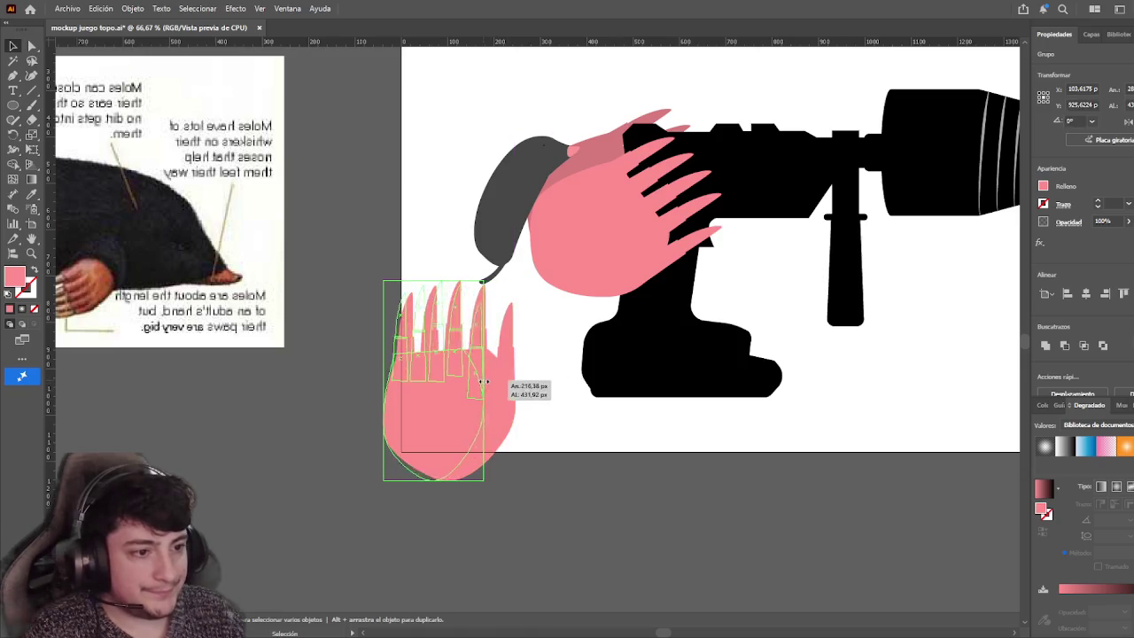
left_click(537, 405)
Select the small paw's palm path with the Direct Selection tool
left_click(430, 379)
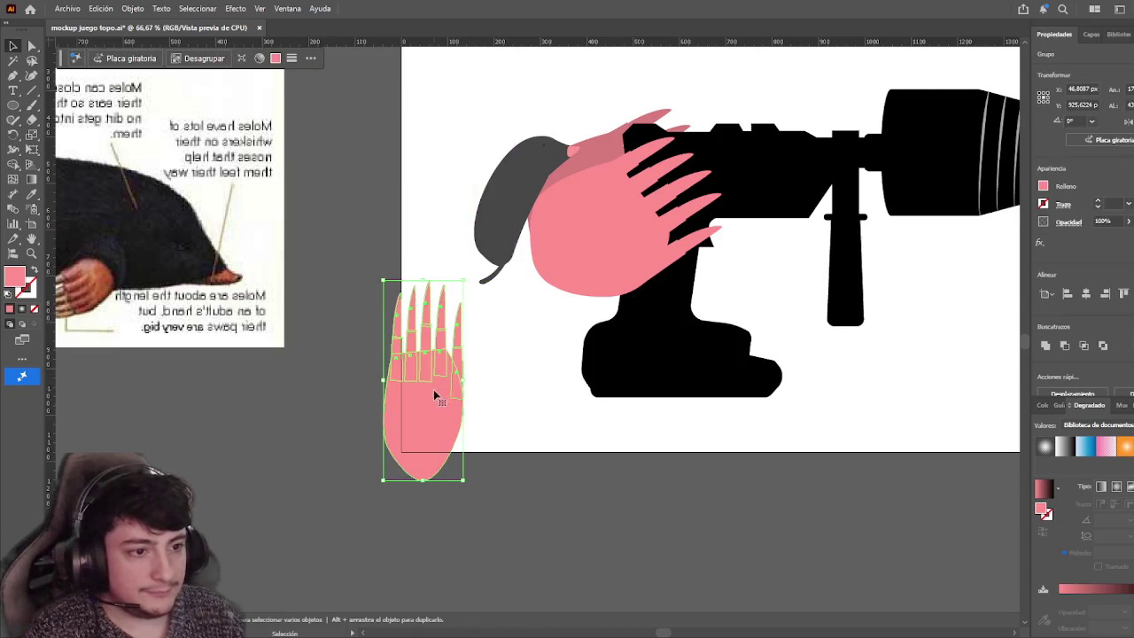
left_click_drag(293, 415, 511, 415)
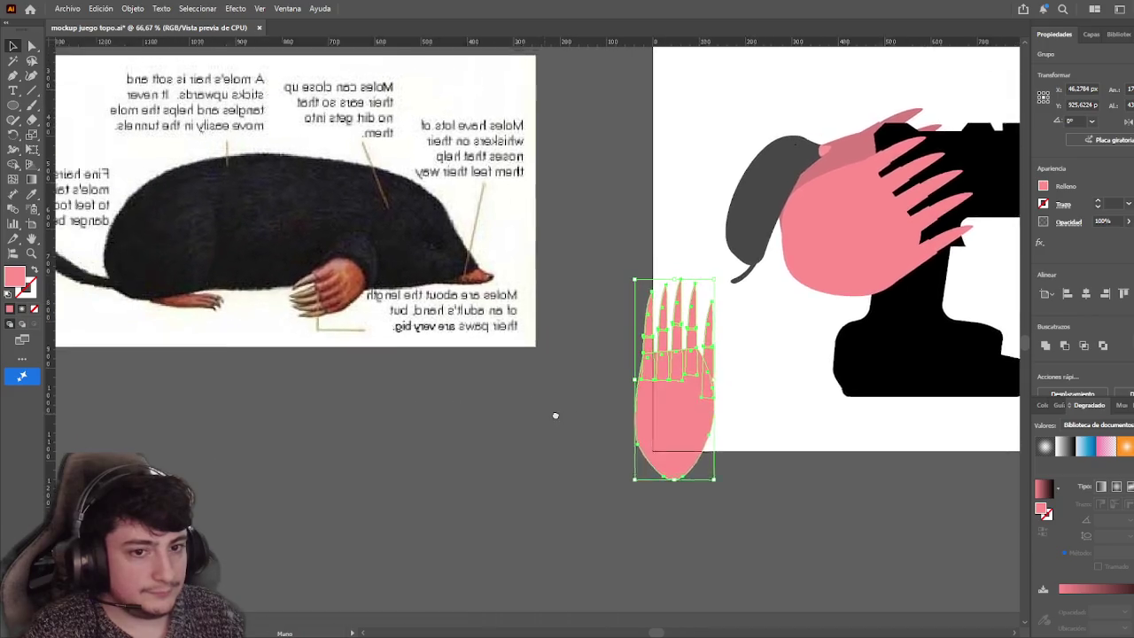
left_click_drag(700, 387, 572, 387)
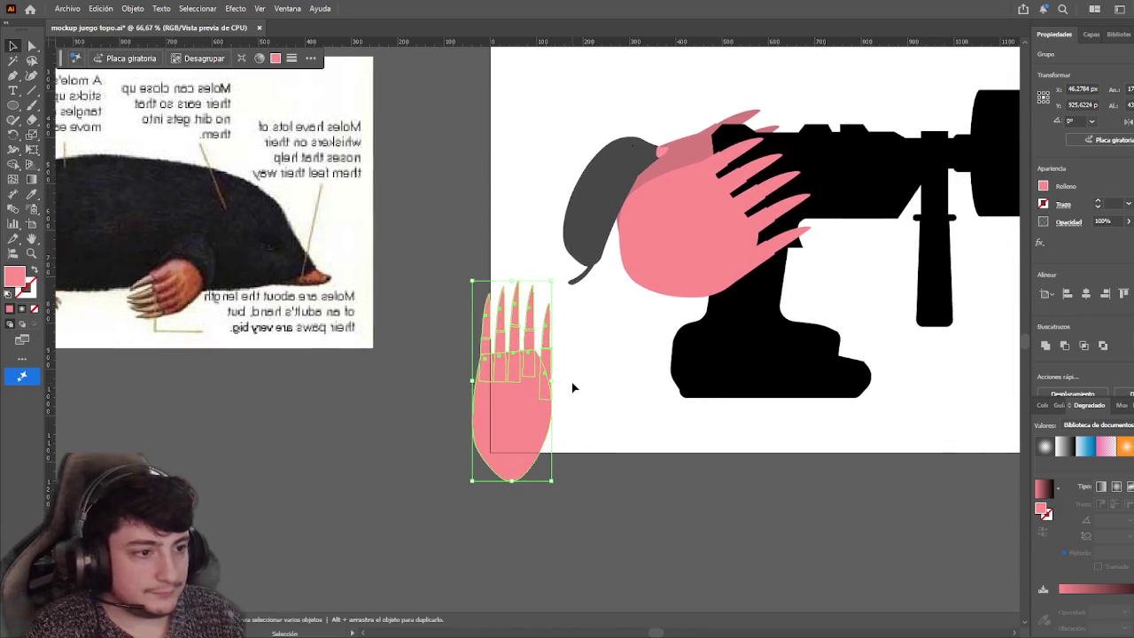
left_click(32, 45)
left_click(511, 505)
left_click(498, 477)
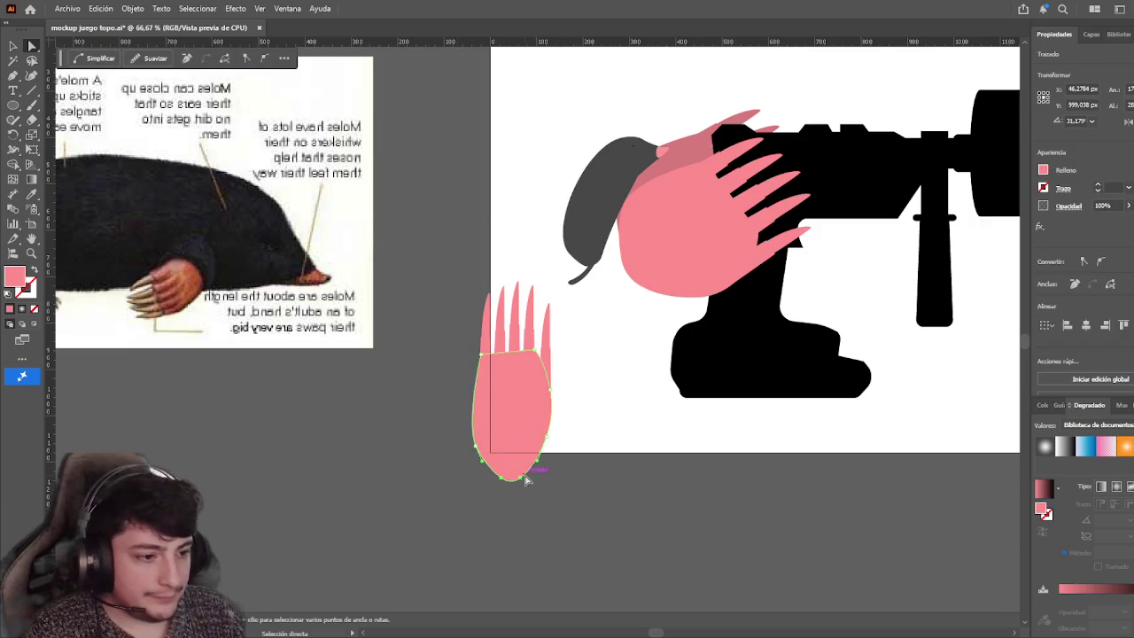
Delete the palm's two bottom anchors and reshape its bottom curve to be rounded
left_click_drag(499, 483, 498, 461)
key("v")
key("a")
scroll(523, 488, "up", 2, "alt")
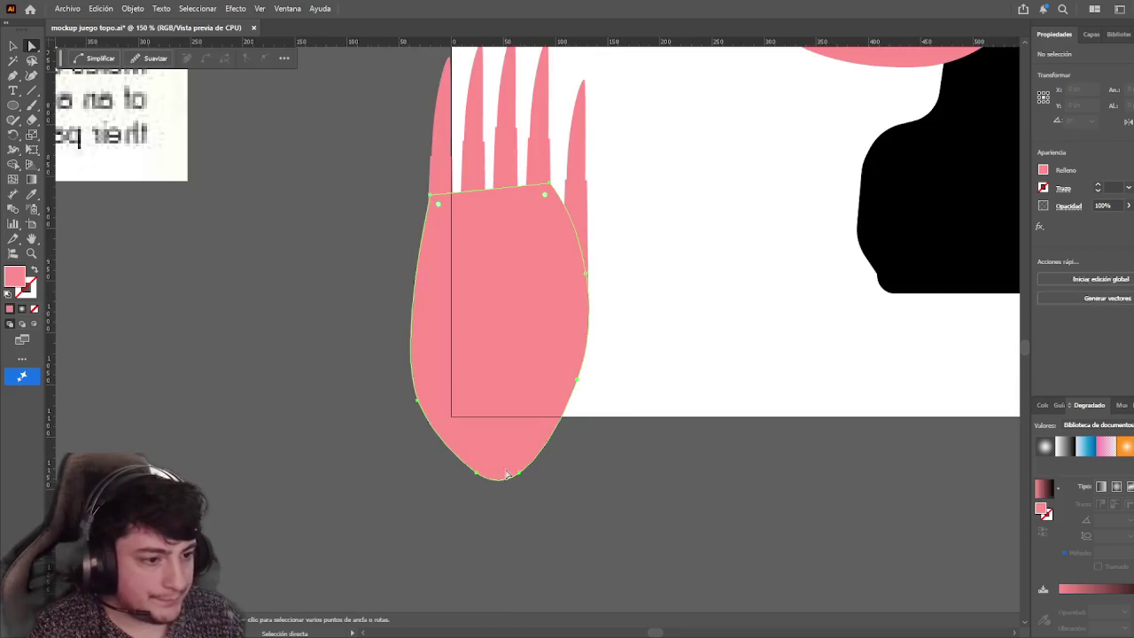
left_click(478, 479)
left_click(519, 474, "shift")
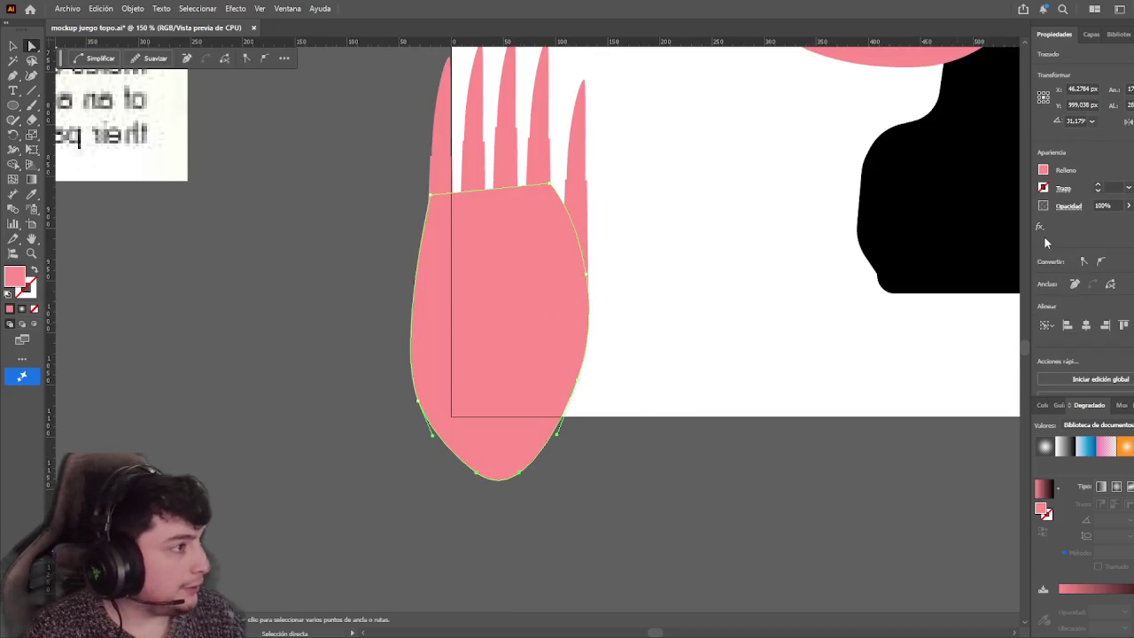
left_click(1075, 283)
left_click(637, 478)
left_click(531, 353)
left_click(417, 400)
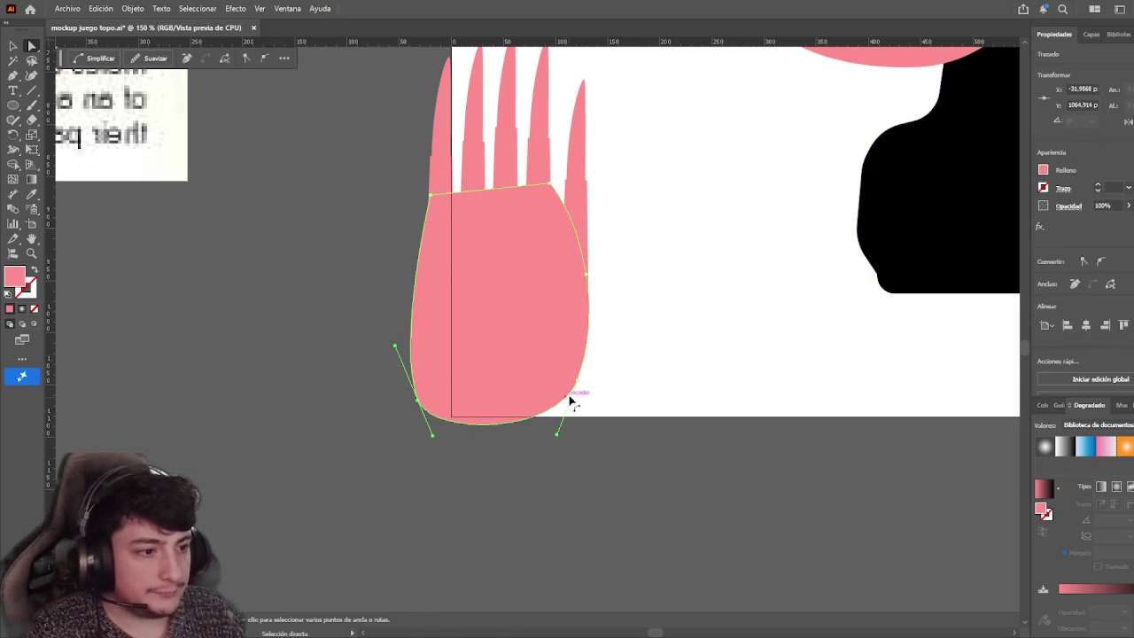
mouse_move(558, 436)
left_mouse_down()
mouse_move(529, 449)
mouse_move(542, 438)
left_mouse_up()
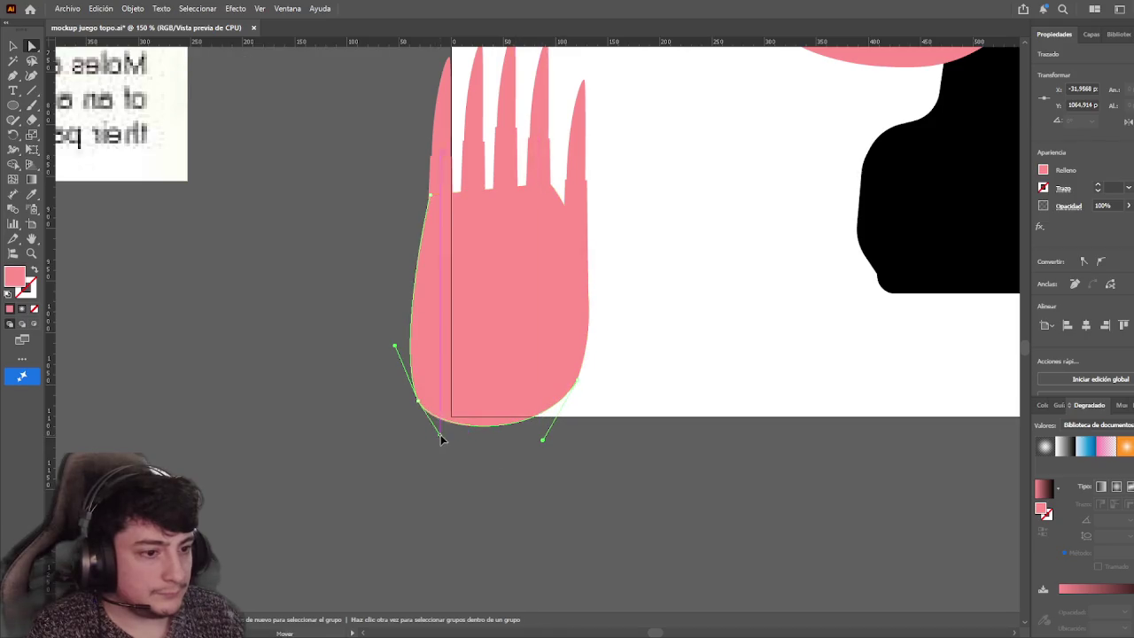
left_click(678, 337)
Pull the small paw's claws down about 39 px, closer to the palm
scroll(425, 275, "up", 2)
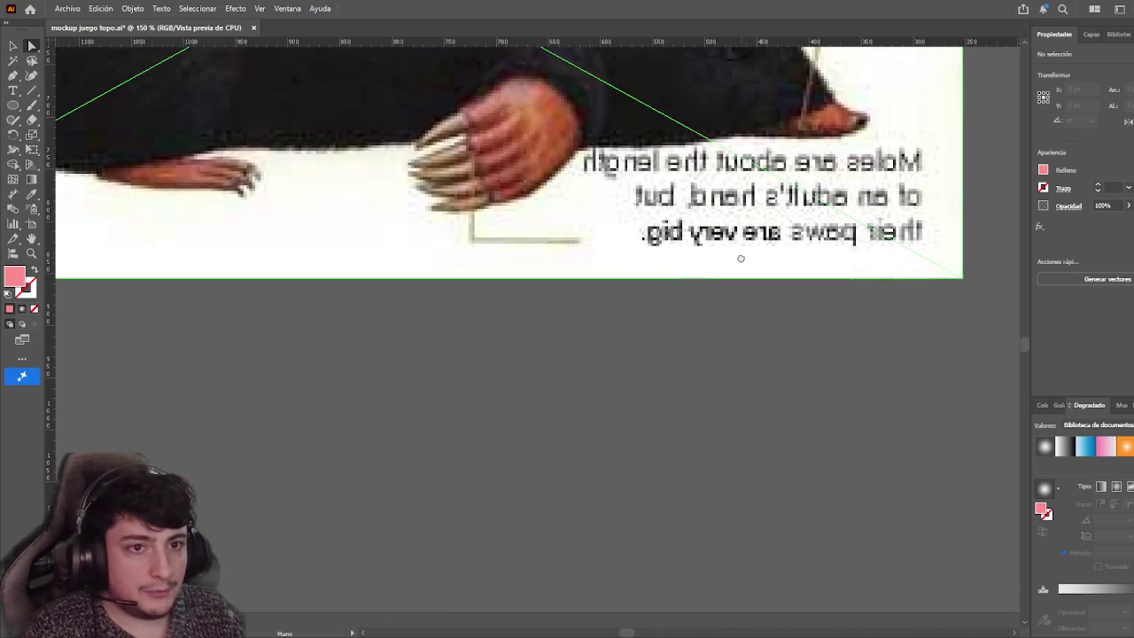
scroll(400, 297, "right", 10)
left_click_drag(260, 177, 422, 229)
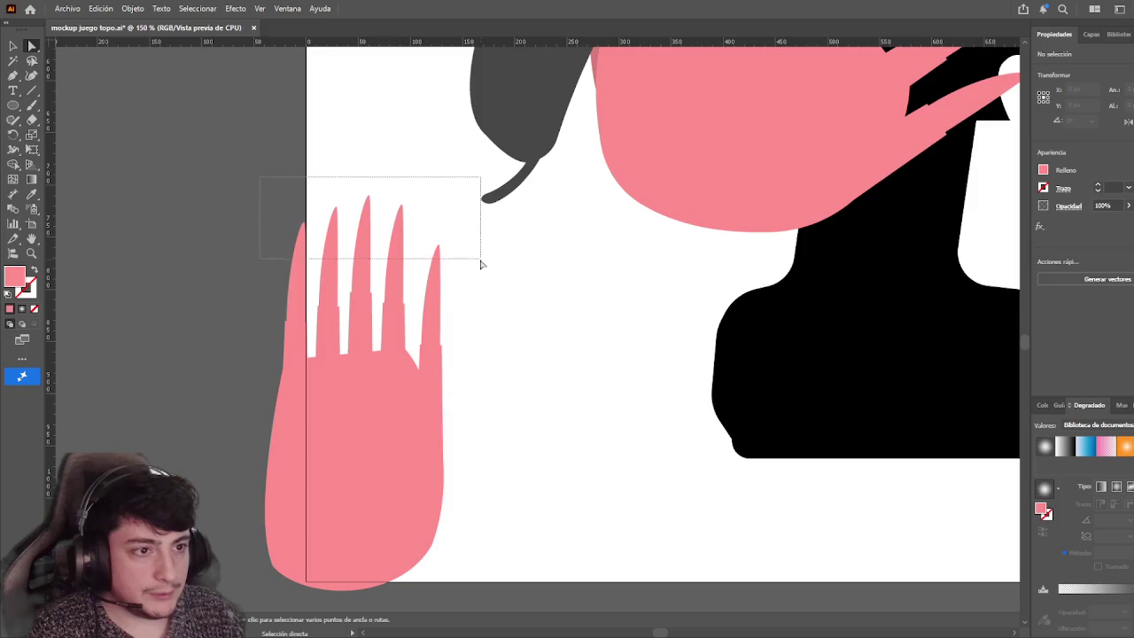
left_click_drag(481, 263, 429, 239)
left_click_drag(366, 197, 365, 240)
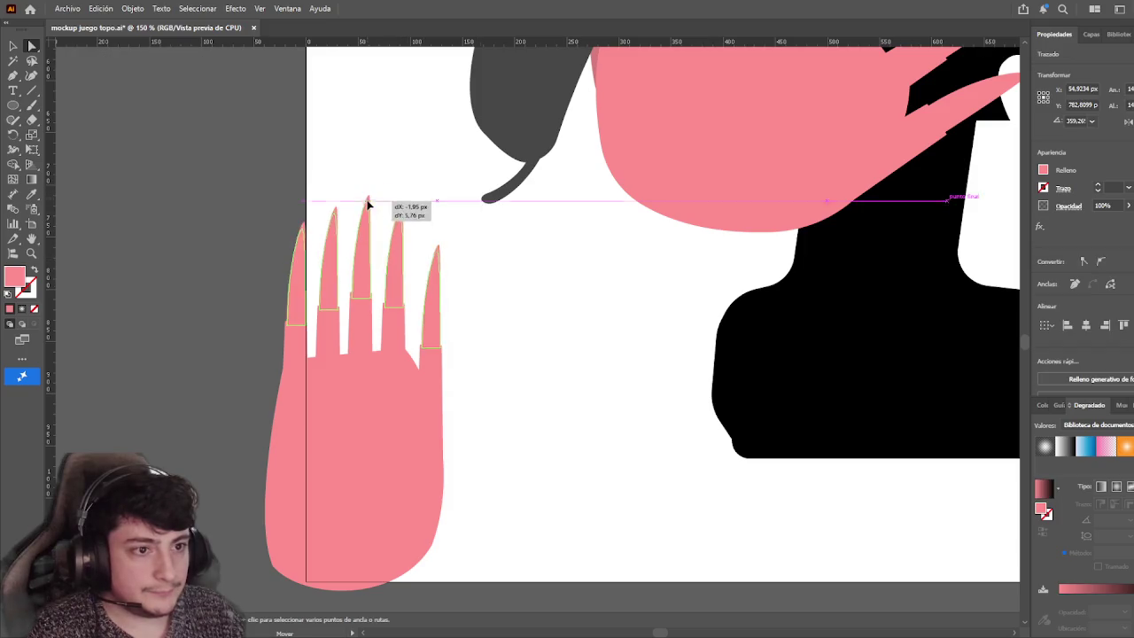
left_click(517, 271)
left_click_drag(488, 271, 532, 279)
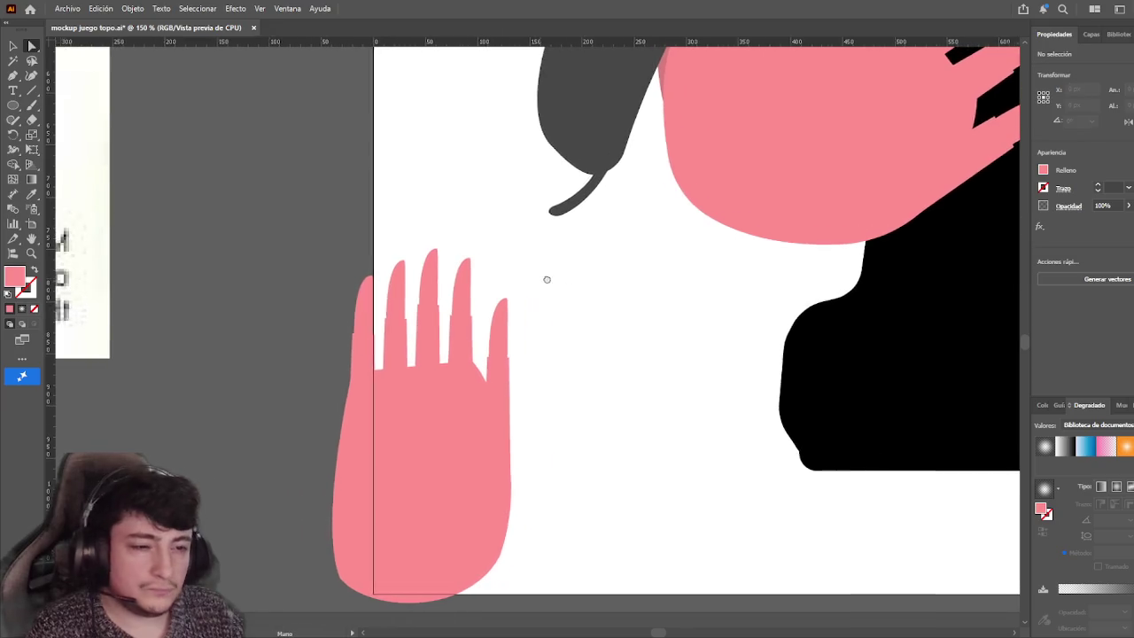
scroll(536, 284, "left", 4)
scroll(576, 296, "left", 5)
scroll(553, 308, "left", 3)
scroll(514, 283, "left", 2)
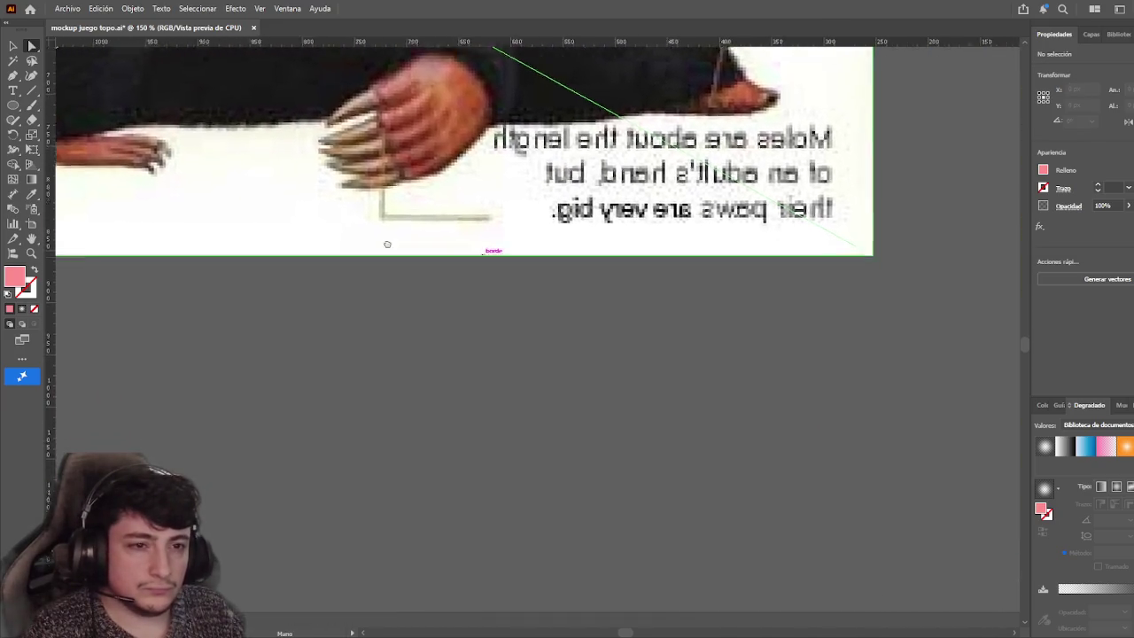
scroll(372, 283, "right", 5)
scroll(283, 328, "right", 2)
scroll(301, 359, "right", 2)
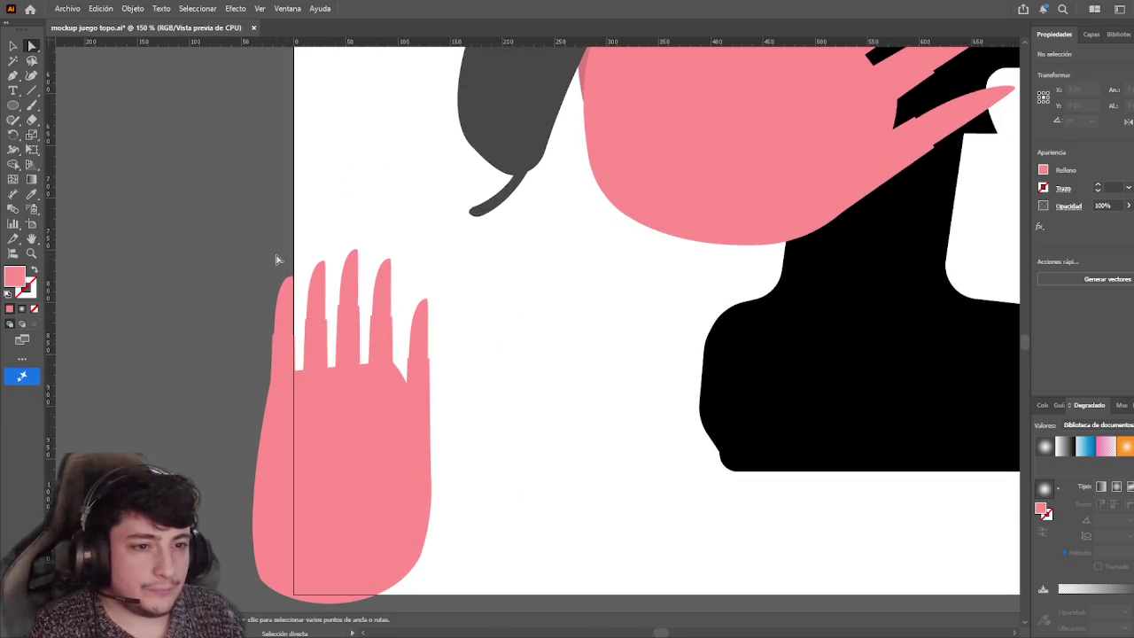
Select every part of the small pink paw and group them with Ctrl+G
left_click_drag(228, 215, 492, 374)
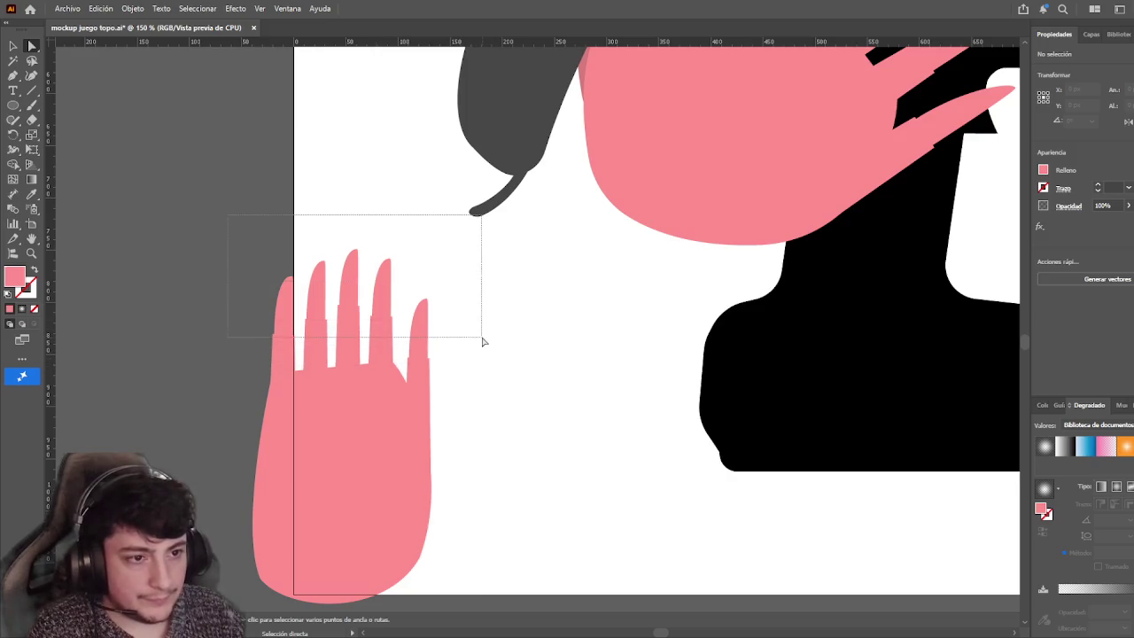
left_click_drag(488, 330, 488, 331)
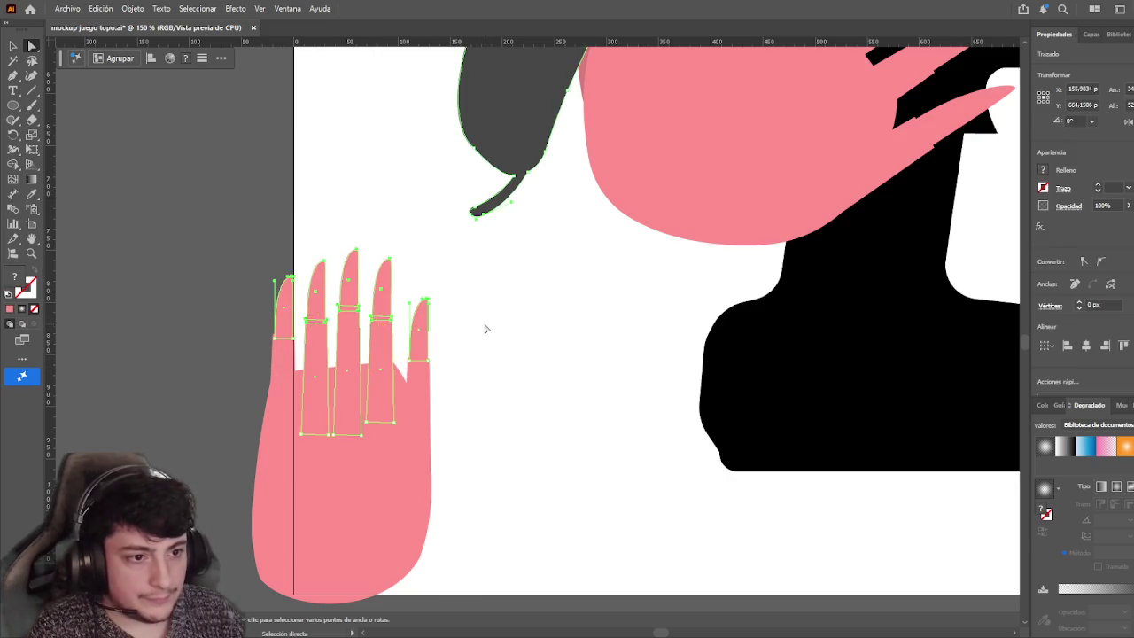
left_click(196, 220)
left_click(14, 46)
double_click(296, 344)
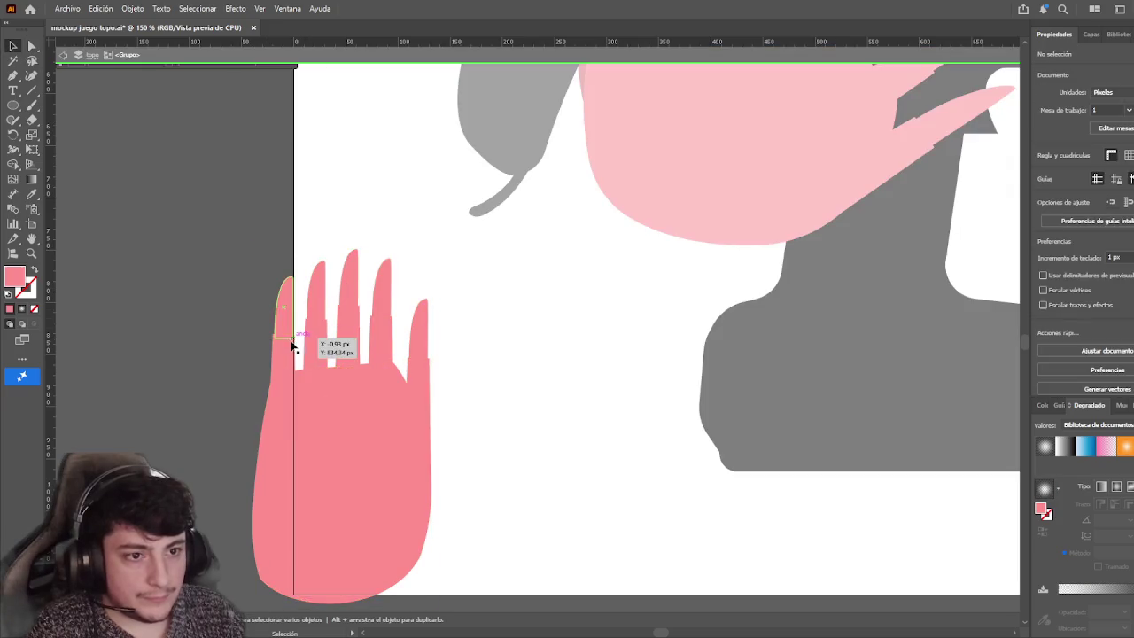
left_click(313, 344)
double_click(317, 321)
left_click(344, 345, "shift")
double_click(491, 375)
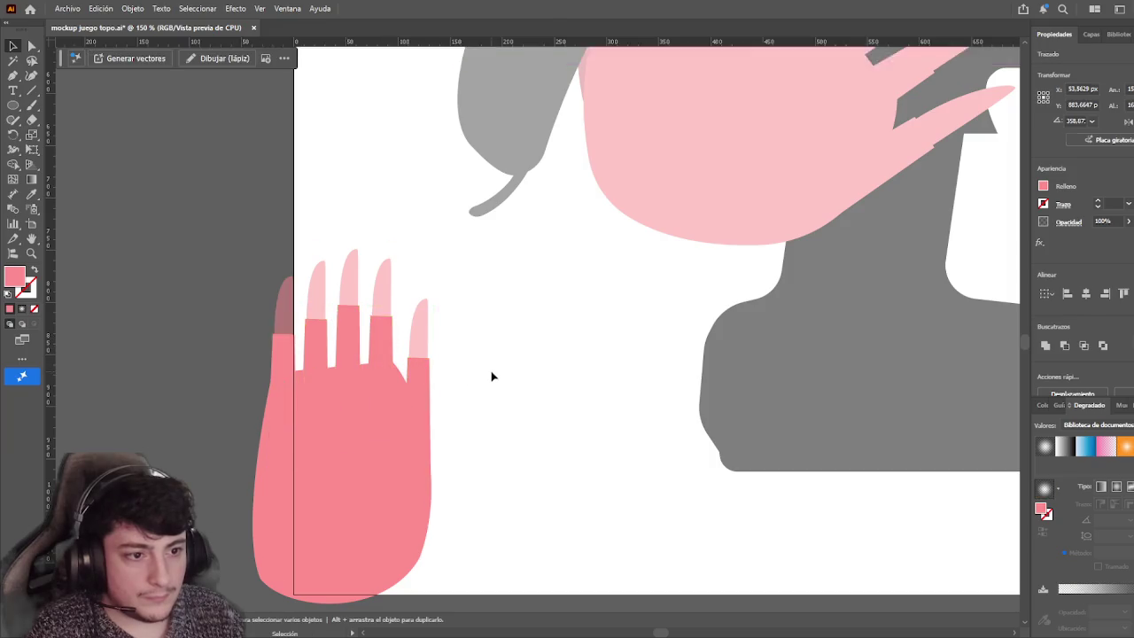
left_click(375, 440)
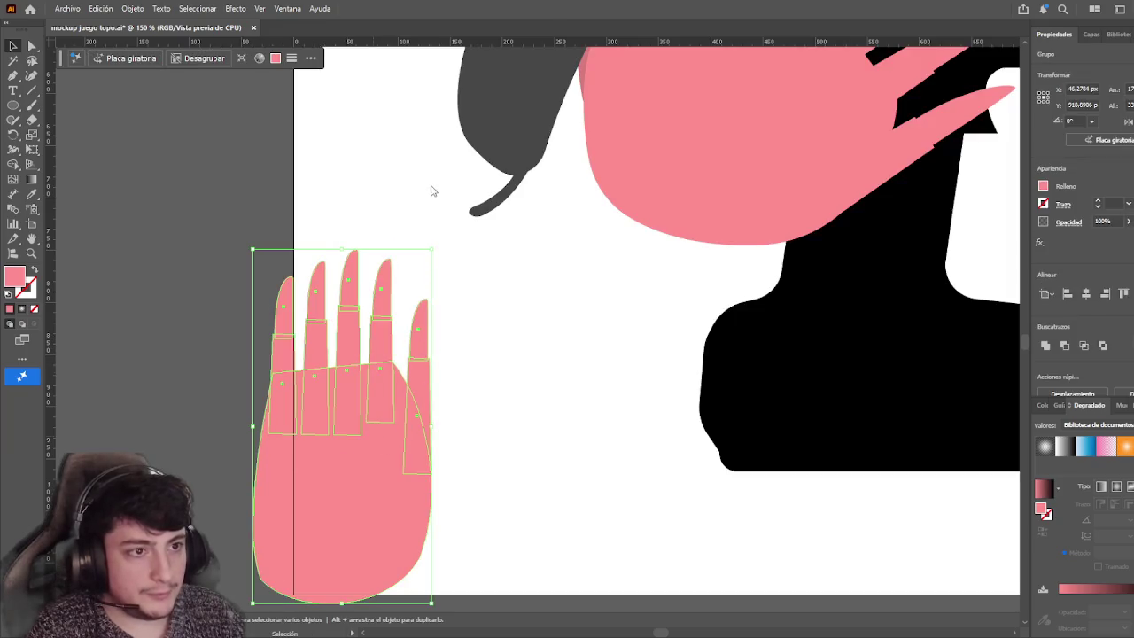
left_click_drag(256, 263, 292, 283)
left_click_drag(461, 360, 455, 357)
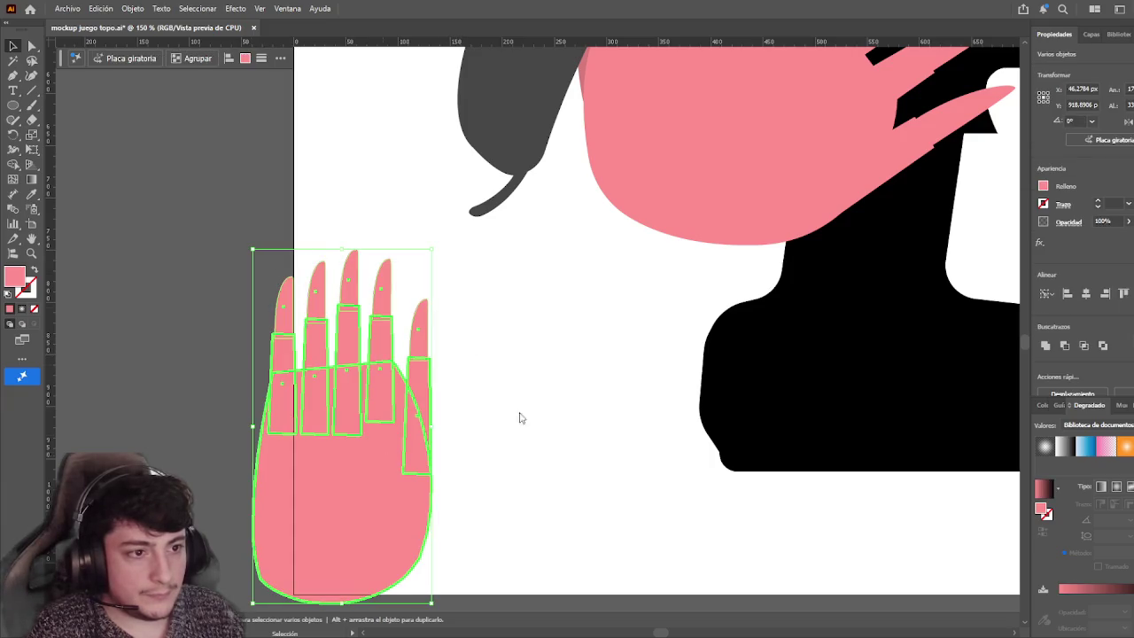
key("ctrl+g")
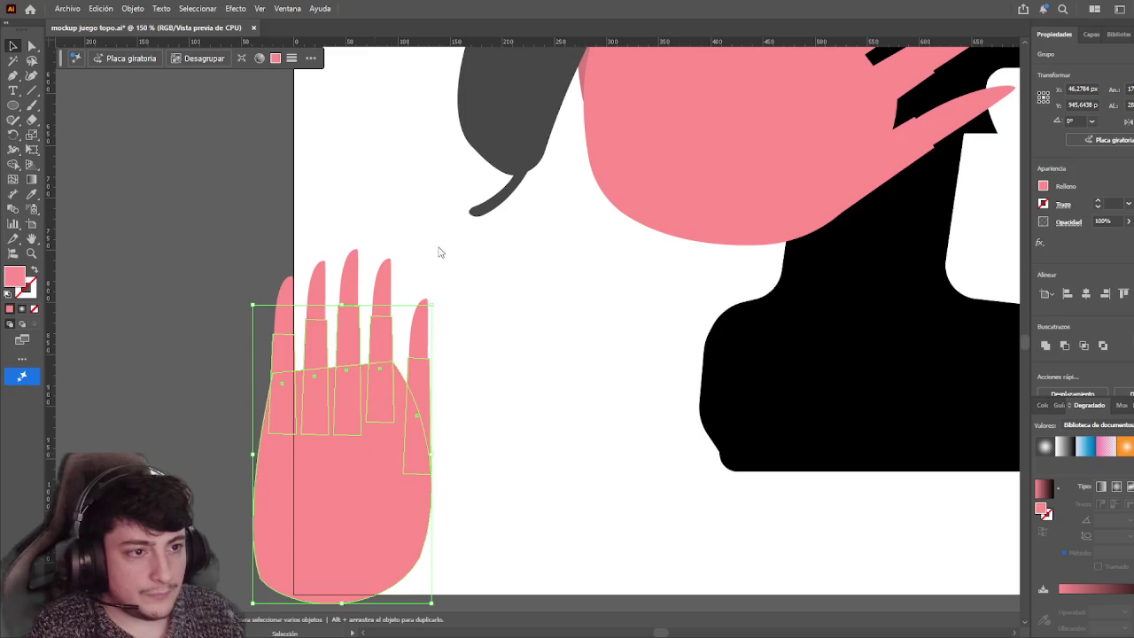
left_click(540, 393)
Move the finger shapes lower on the palm
left_click_drag(442, 343, 461, 346)
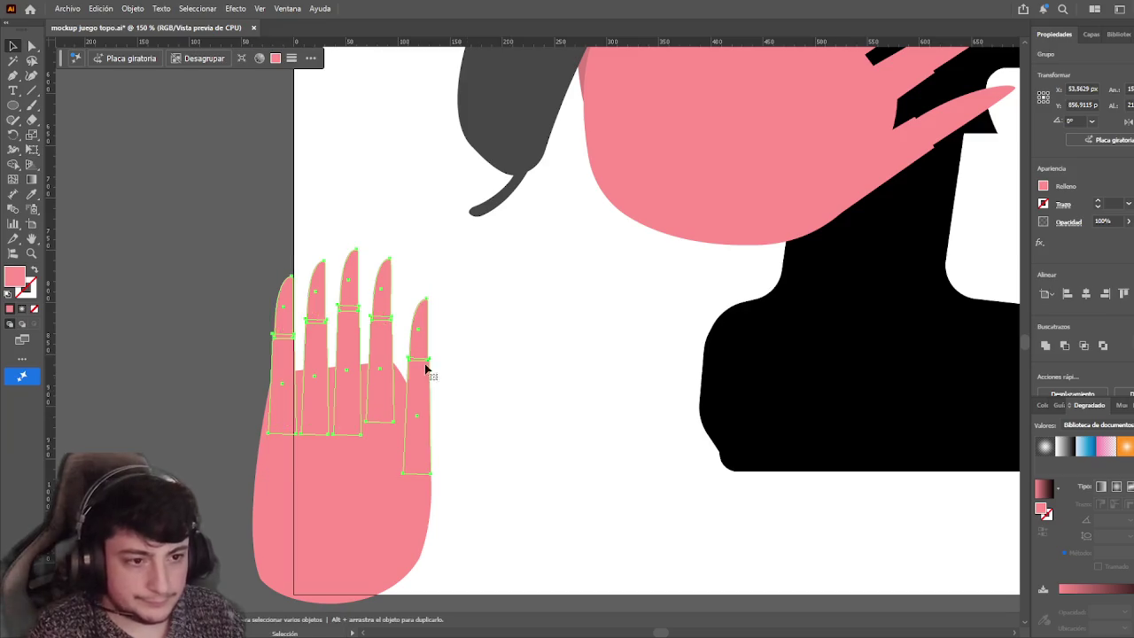
left_click_drag(378, 318, 375, 342)
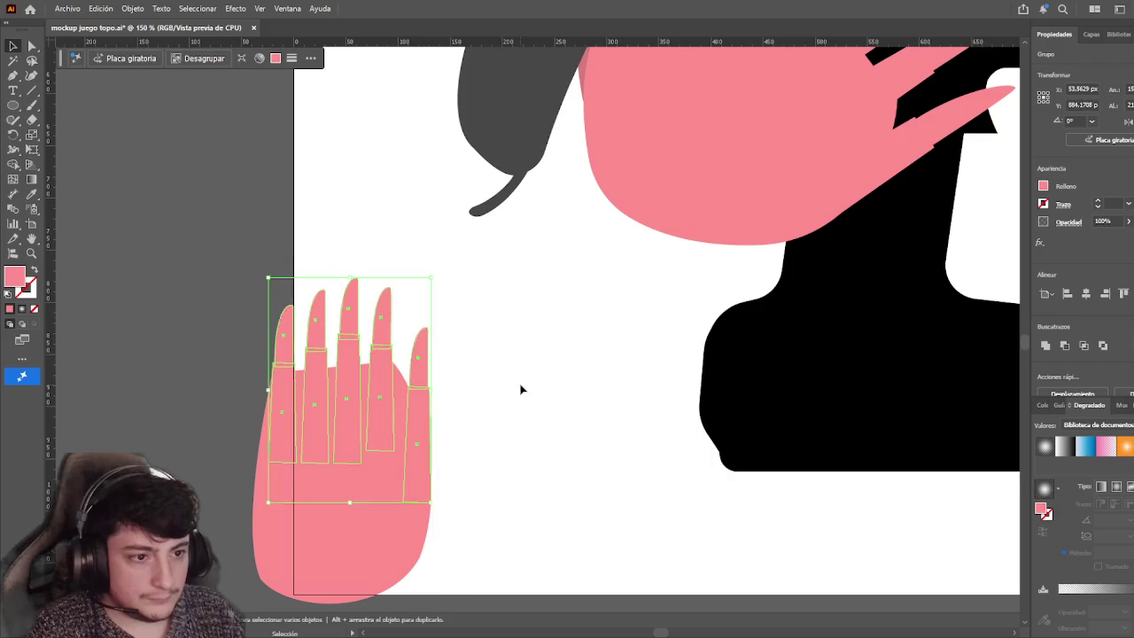
left_click(509, 394)
Shorten the rightmost finger's base rectangle inside the hand group
left_click(424, 431)
double_click(424, 431)
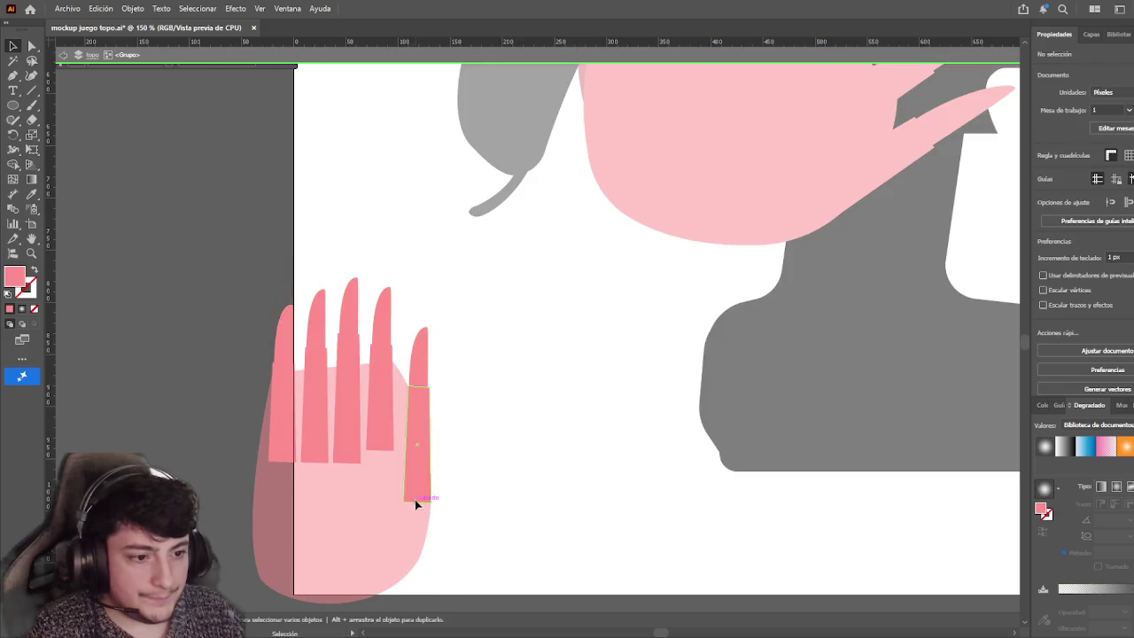
left_click(416, 496)
left_click_drag(423, 501, 423, 473)
left_click(552, 481)
double_click(537, 477)
left_click_drag(538, 478, 551, 437)
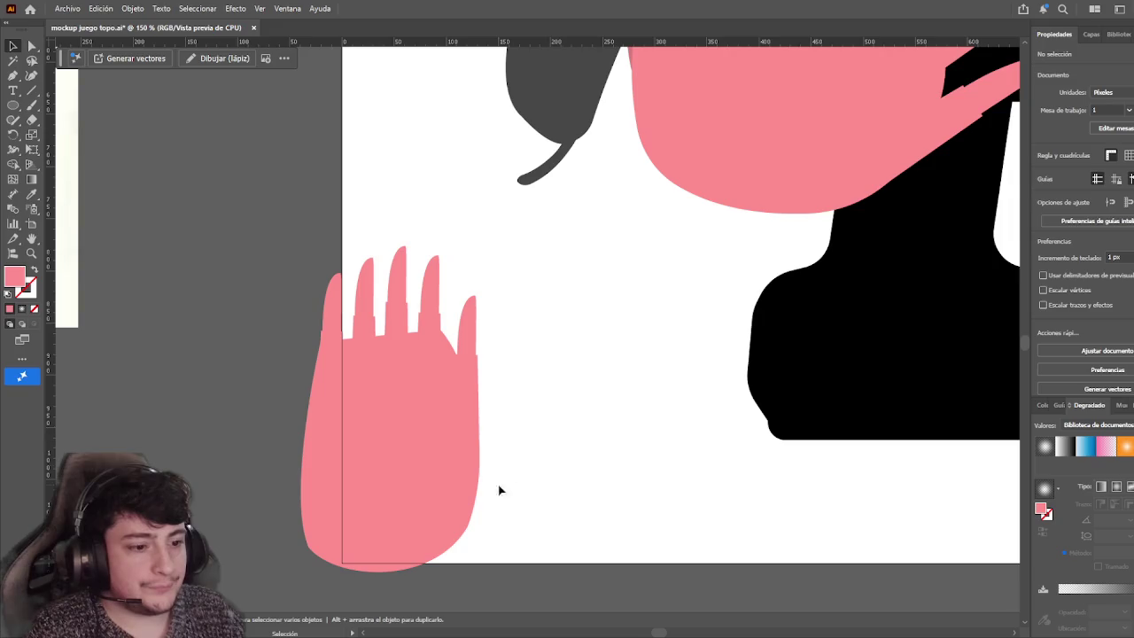
scroll(593, 491, "down", 1)
left_click(488, 435)
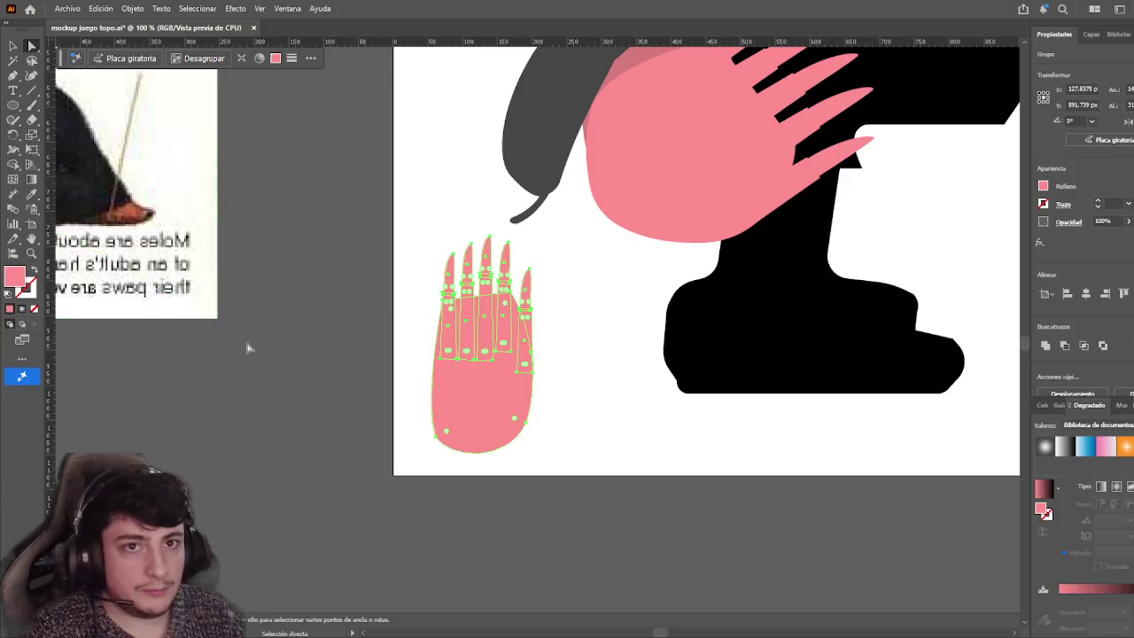
Drag the palm's bottom anchors and handles so the palm narrows and flattens at the base
mouse_move(295, 407)
left_mouse_down()
mouse_move(561, 309)
mouse_move(696, 293)
mouse_move(594, 405)
mouse_move(412, 372)
left_mouse_up()
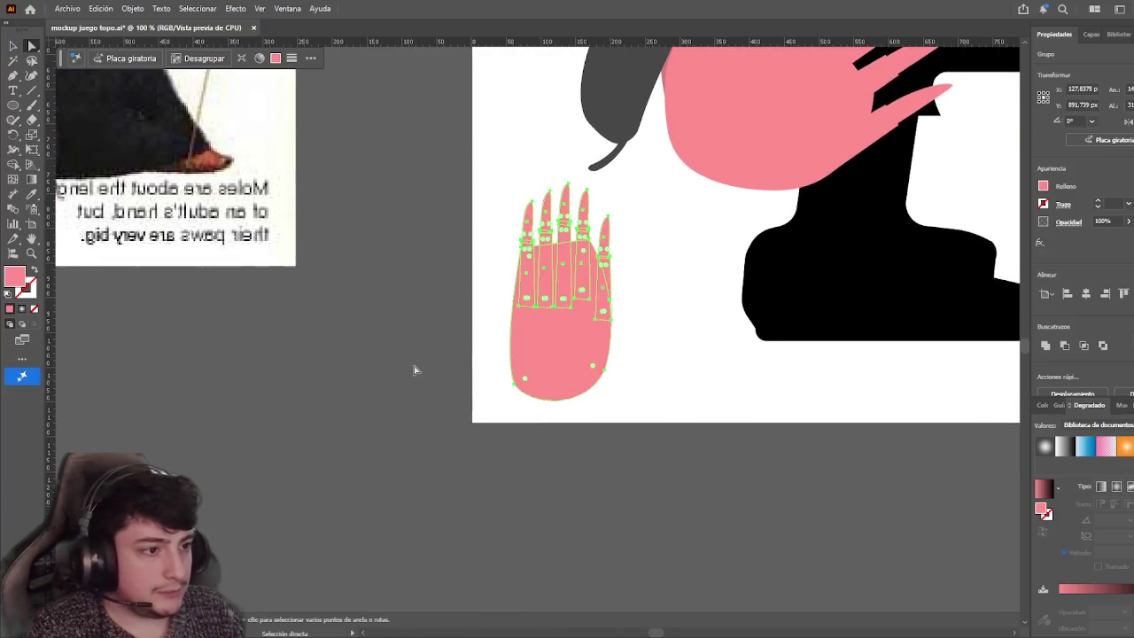
left_click_drag(620, 433, 628, 433)
left_click(608, 374)
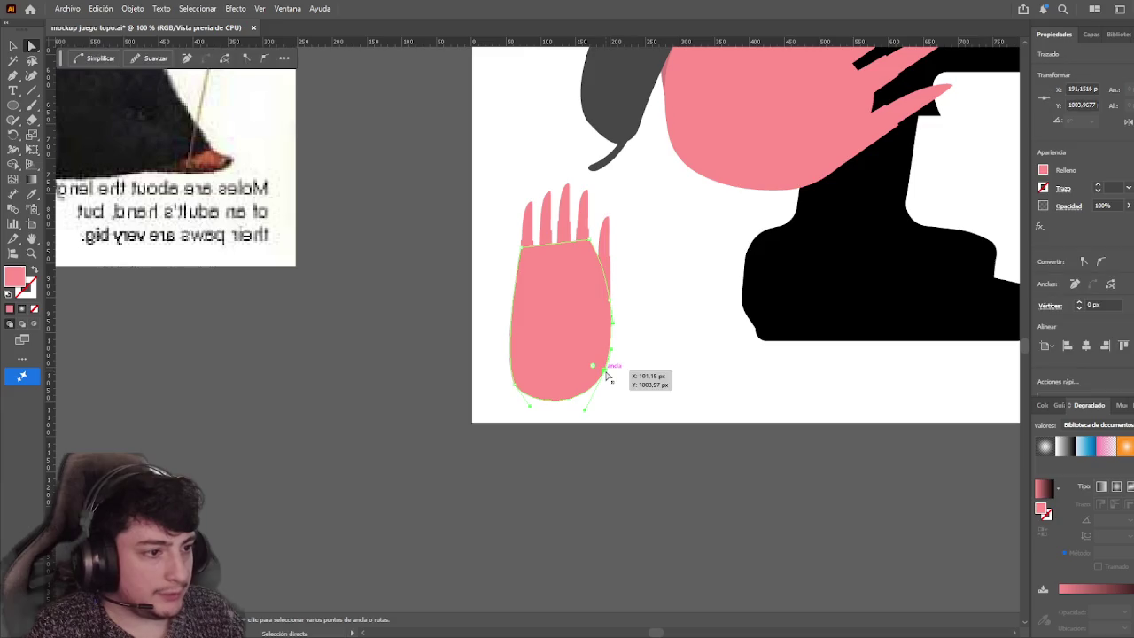
left_click_drag(606, 375, 592, 381)
left_click(638, 400)
key("ctrl+z")
mouse_move(584, 416)
left_mouse_down()
mouse_move(580, 387)
mouse_move(531, 405)
mouse_move(524, 368)
left_mouse_up()
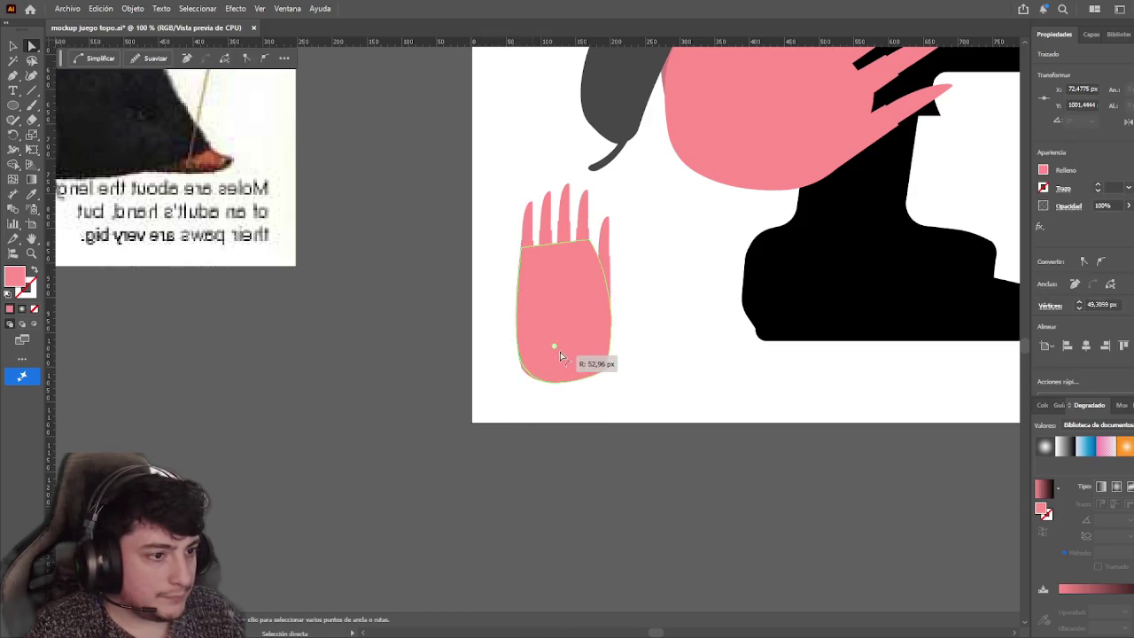
left_click(544, 443)
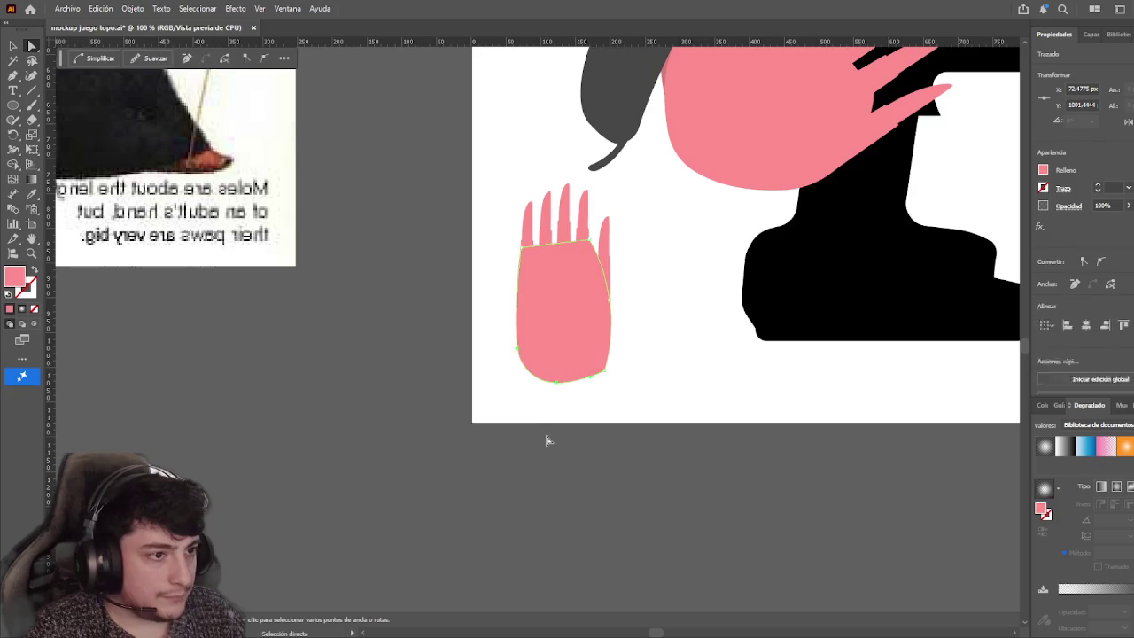
Round off the palm's bottom corners with the live corner widgets
left_click(571, 346)
left_click_drag(583, 355, 585, 356)
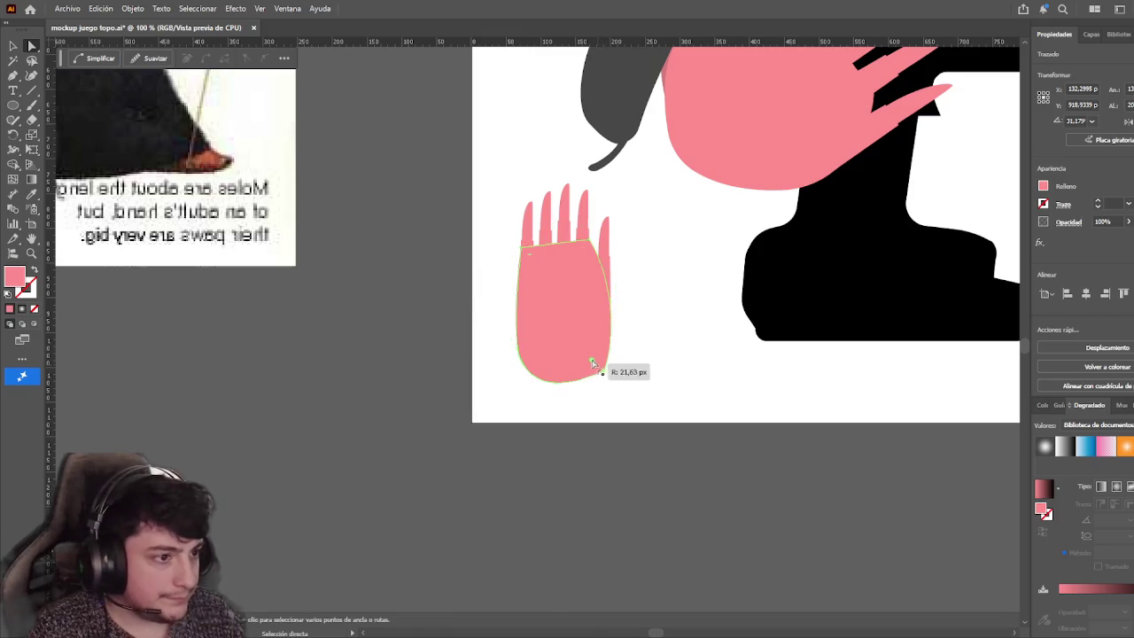
left_click(614, 435)
key("v")
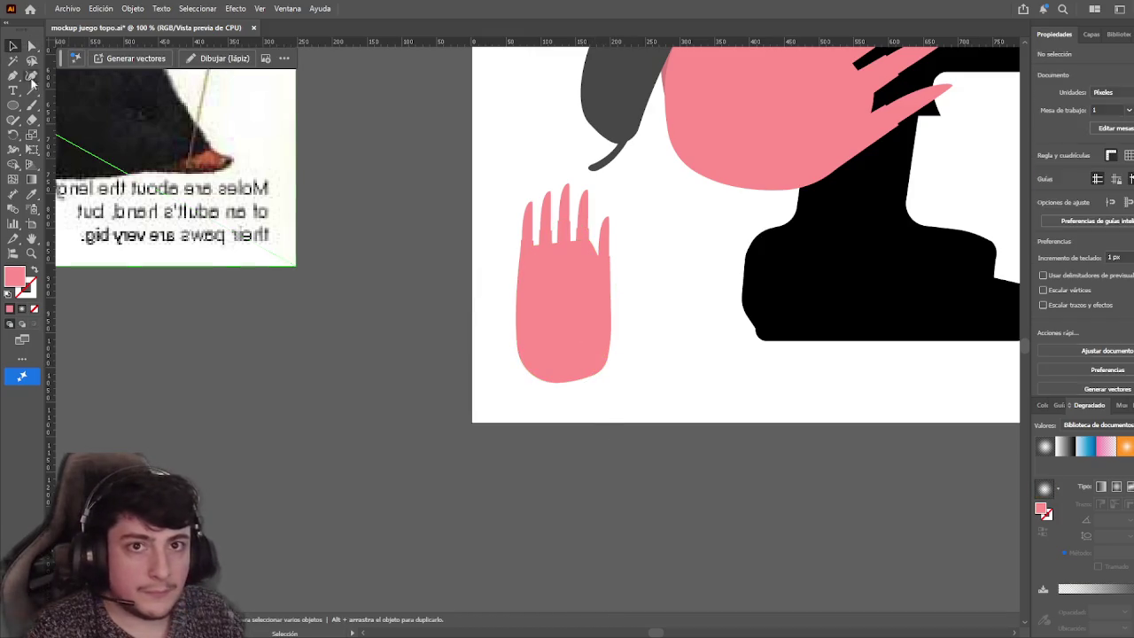
scroll(577, 347, "up", 2)
scroll(577, 347, "right", 1)
Duplicate the pink hand below the mole head and rotate it so the fingers point right
left_click(576, 334)
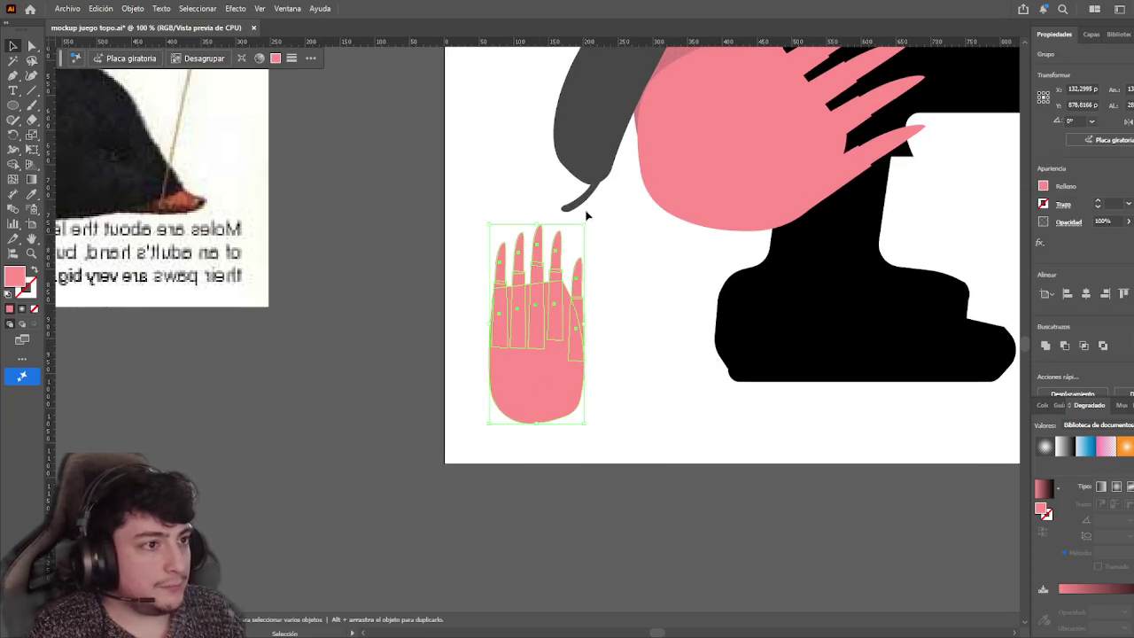
scroll(532, 283, "down", 1)
scroll(531, 284, "left", 1)
mouse_move(577, 317)
left_mouse_down()
mouse_move(319, 425)
mouse_move(461, 407)
mouse_move(494, 437)
left_mouse_up()
scroll(493, 437, "down", 2)
scroll(493, 473, "down", 3)
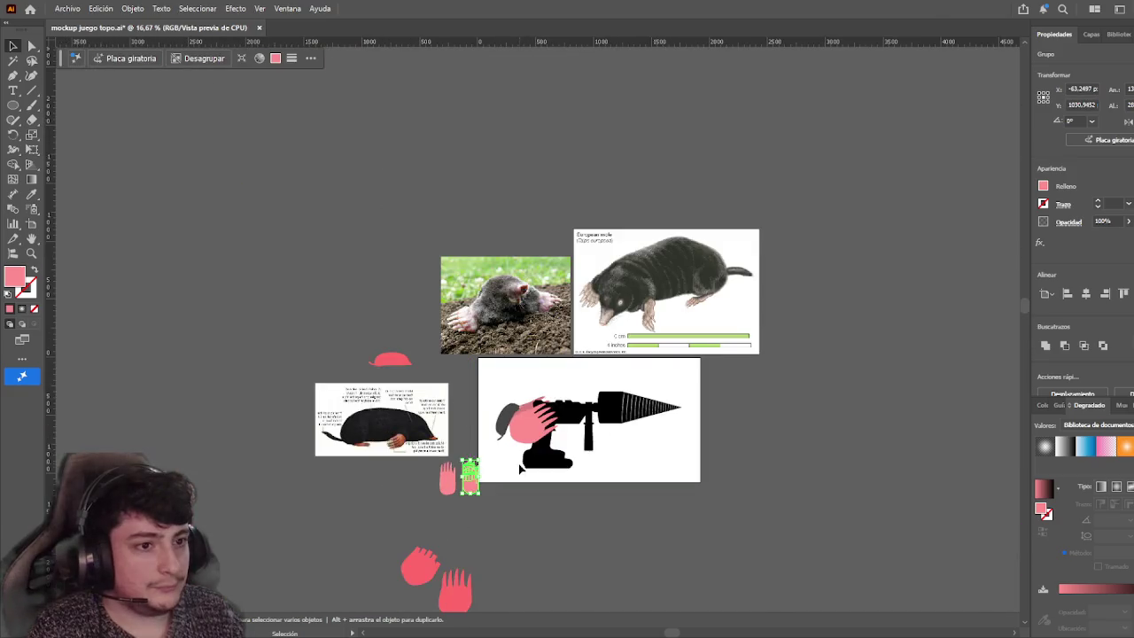
scroll(454, 359, "down", 1)
scroll(487, 417, "up", 1)
scroll(487, 386, "up", 3)
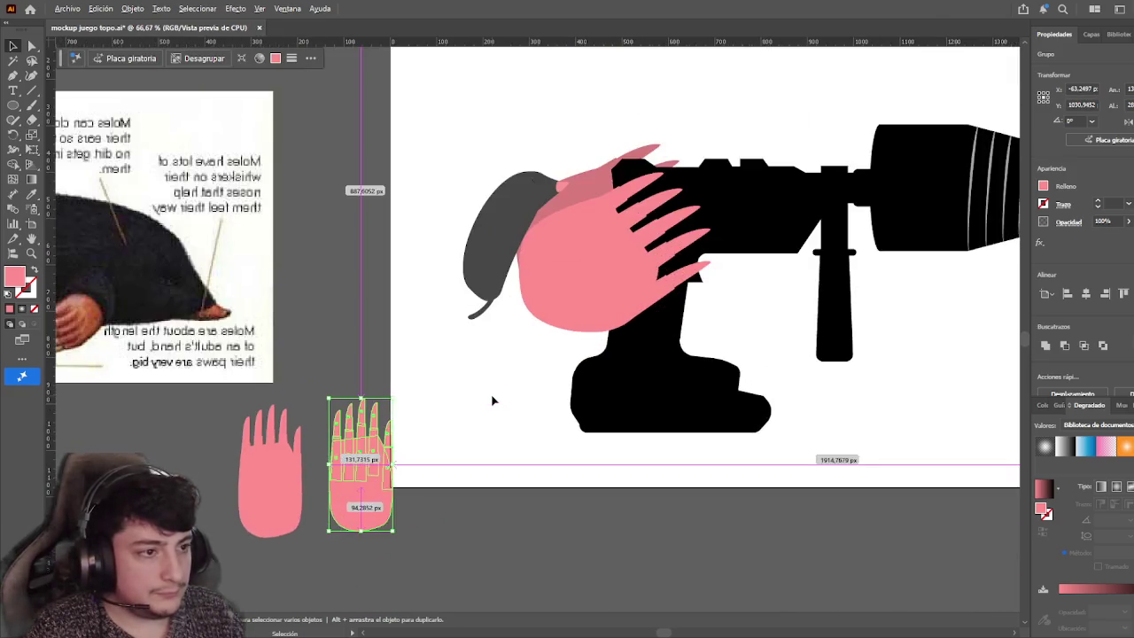
left_click_drag(370, 475, 513, 385)
mouse_move(540, 442)
left_mouse_down()
mouse_move(450, 468)
mouse_move(707, 471)
mouse_move(471, 519)
left_mouse_up()
Shrink the sideways hand and place it on the grey head's lower-left edge
left_click_drag(473, 430, 516, 341)
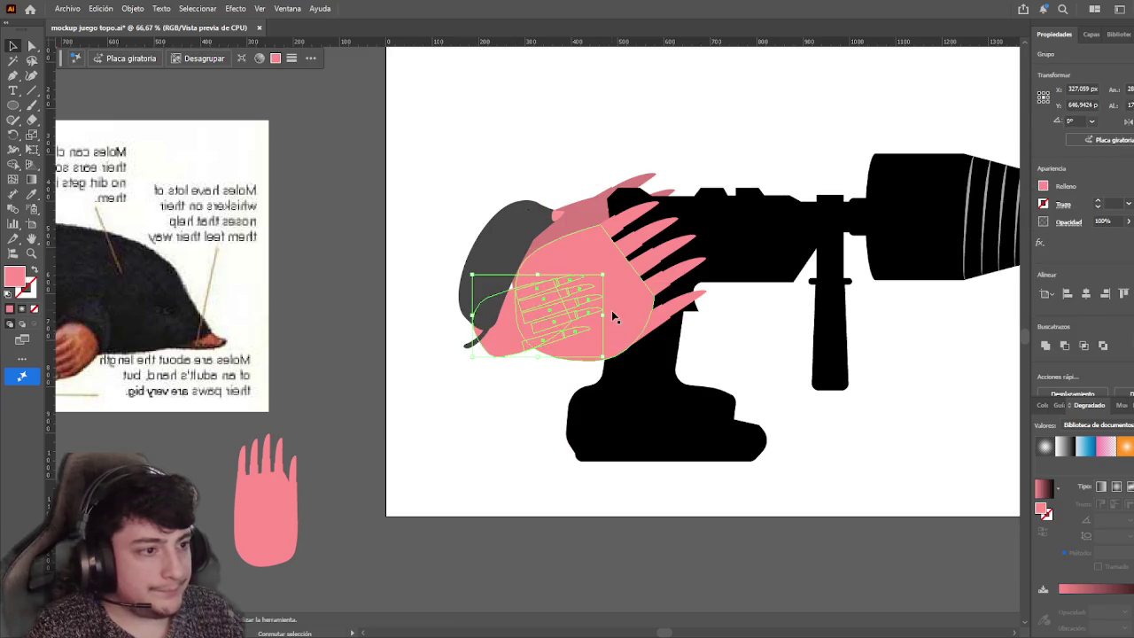
left_click_drag(602, 319, 554, 317)
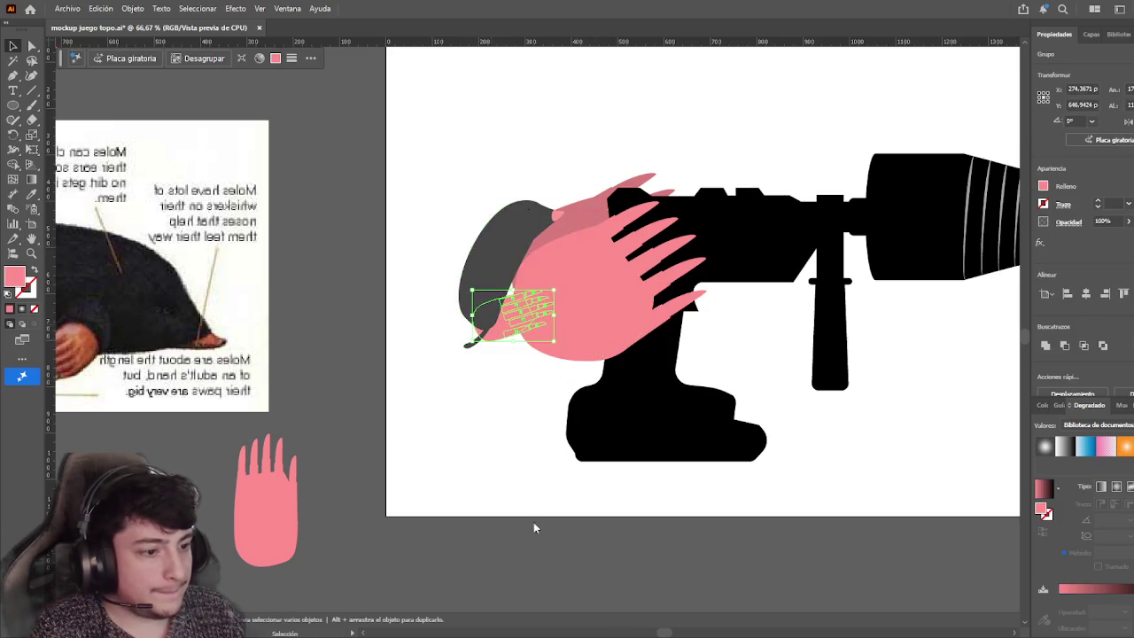
left_click(613, 537)
scroll(576, 514, "up", 2)
scroll(522, 476, "up", 2)
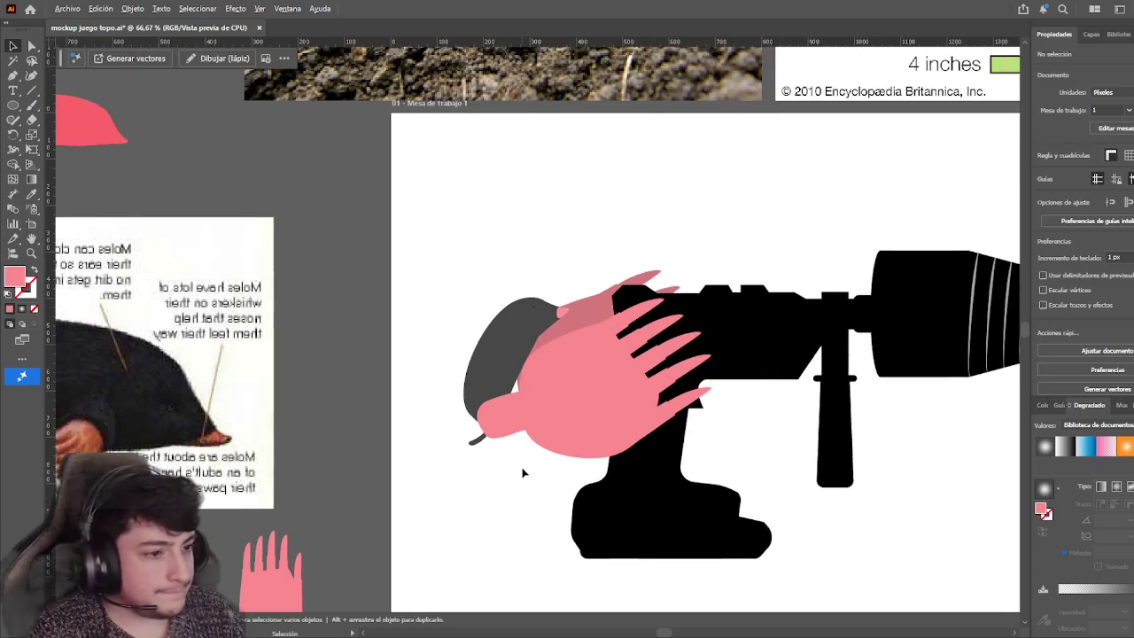
scroll(522, 475, "up", 3)
left_click(600, 341)
left_click_drag(628, 311, 480, 318)
mouse_move(413, 332)
left_mouse_down()
mouse_move(529, 340)
mouse_move(470, 355)
mouse_move(478, 338)
left_mouse_up()
left_click(504, 423)
left_click(506, 409)
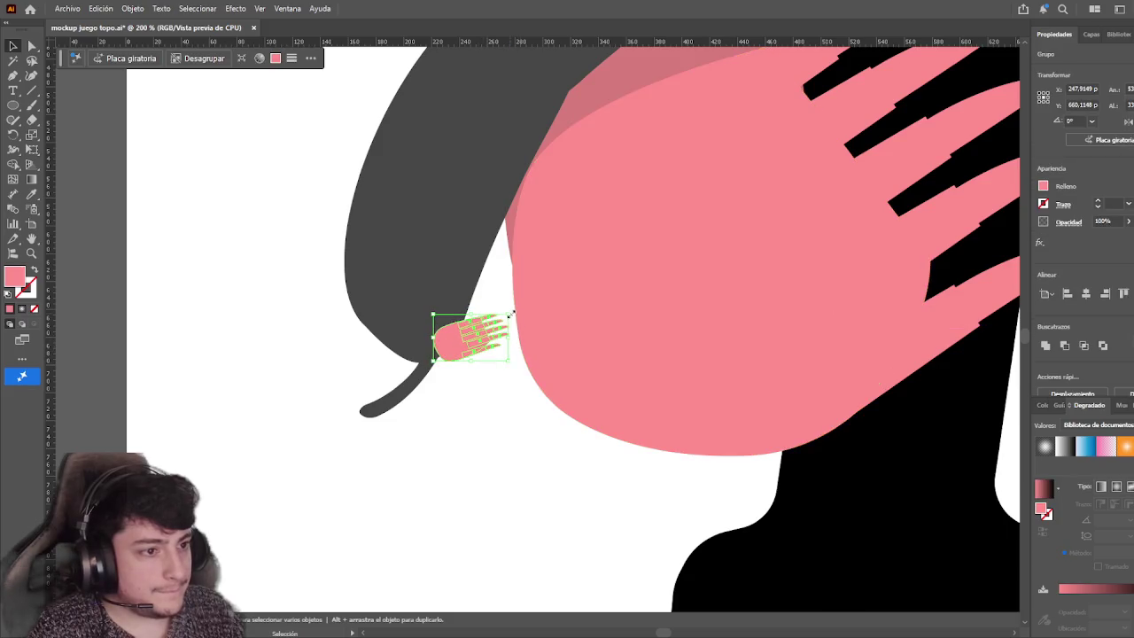
Tilt the small paw against the mole's head and nudge it slightly left and down
left_click_drag(512, 314, 496, 346)
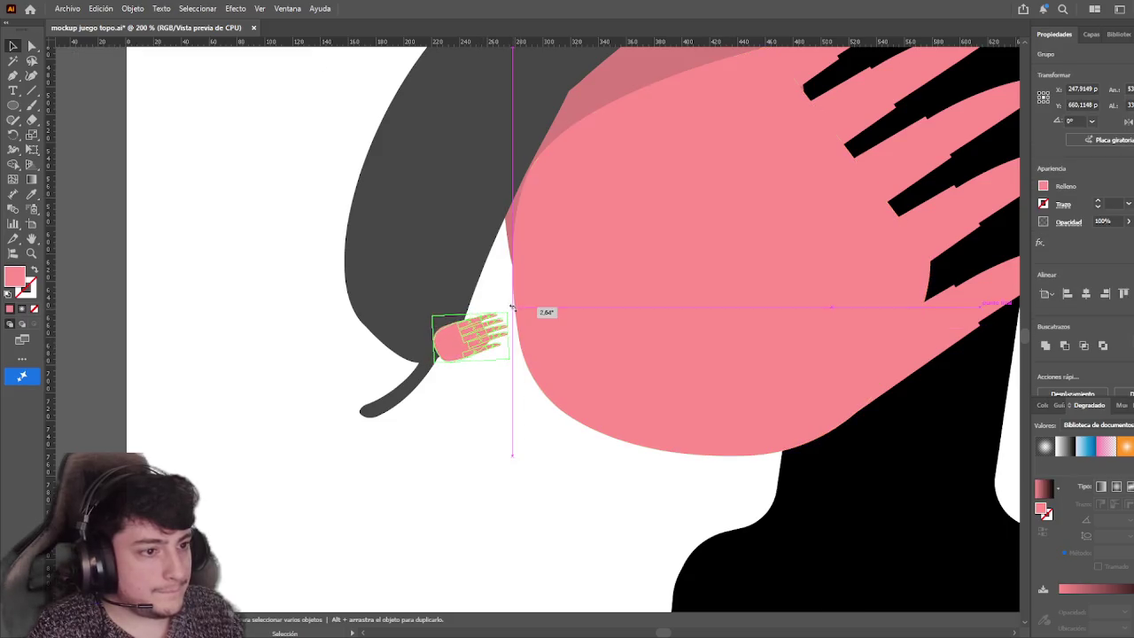
left_click(481, 379)
left_click(470, 344)
left_click(476, 343)
key("v")
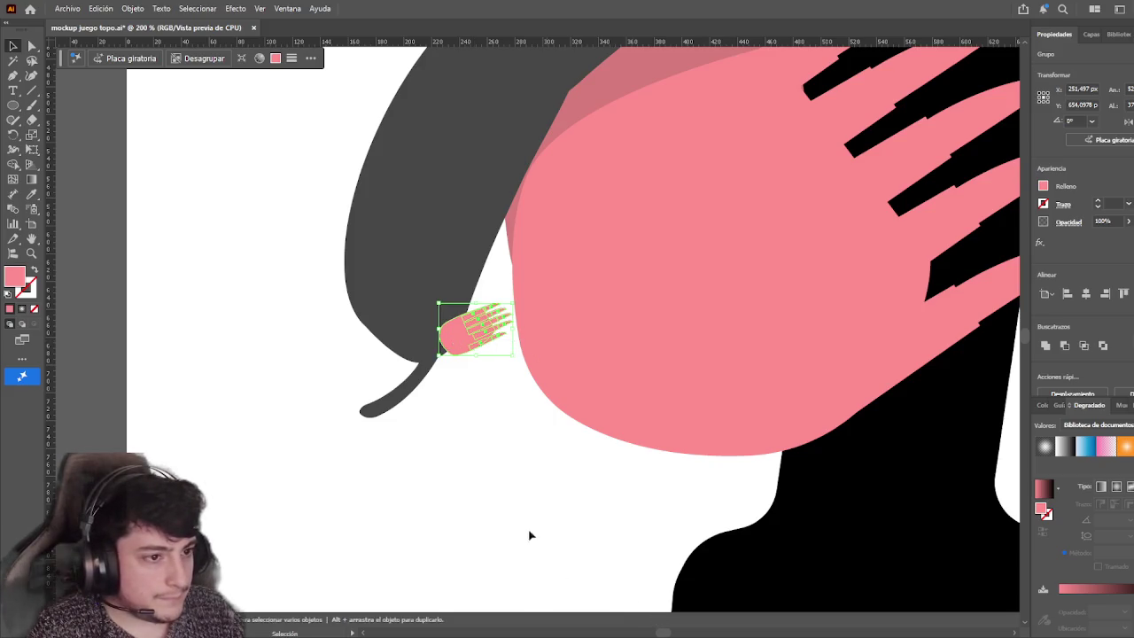
left_click(488, 493)
mouse_move(474, 348)
left_mouse_down()
mouse_move(465, 351)
mouse_move(481, 325)
left_mouse_up()
Recolour the small paw with a darker pink sampled by the Eyedropper
left_click(29, 198)
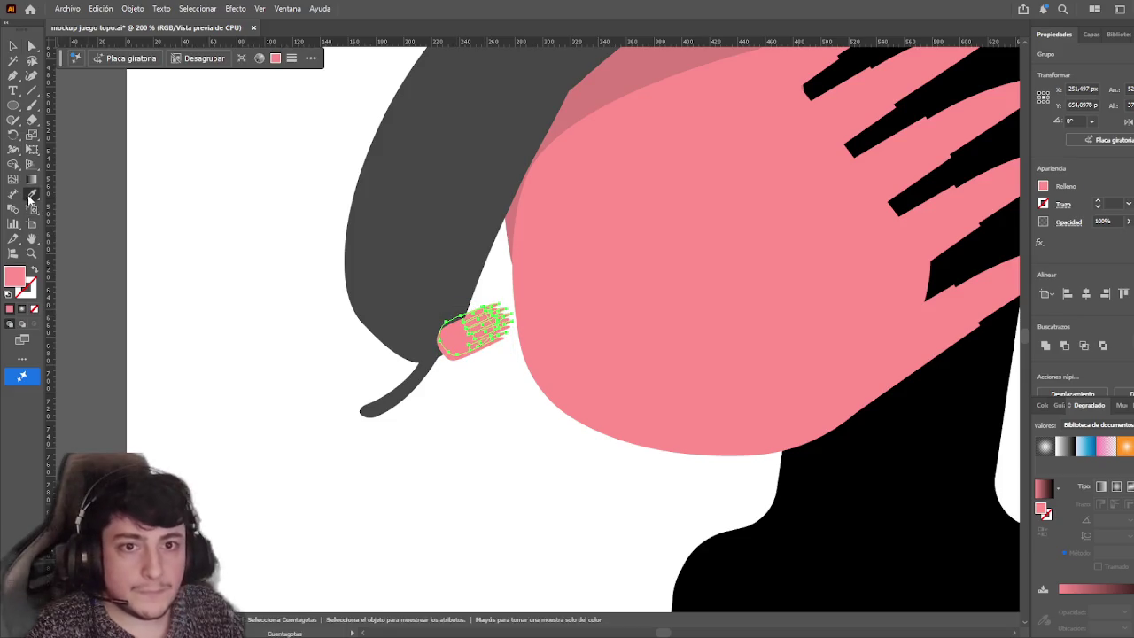
left_click(10, 46)
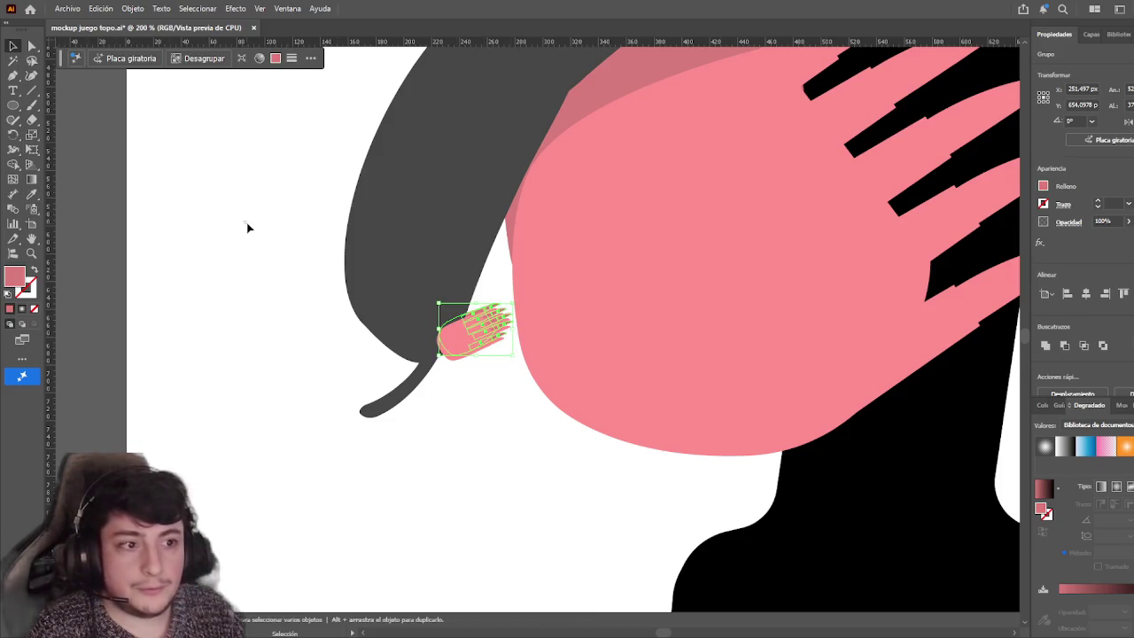
left_click(248, 225)
scroll(251, 293, "up", 2)
scroll(496, 450, "down", 1)
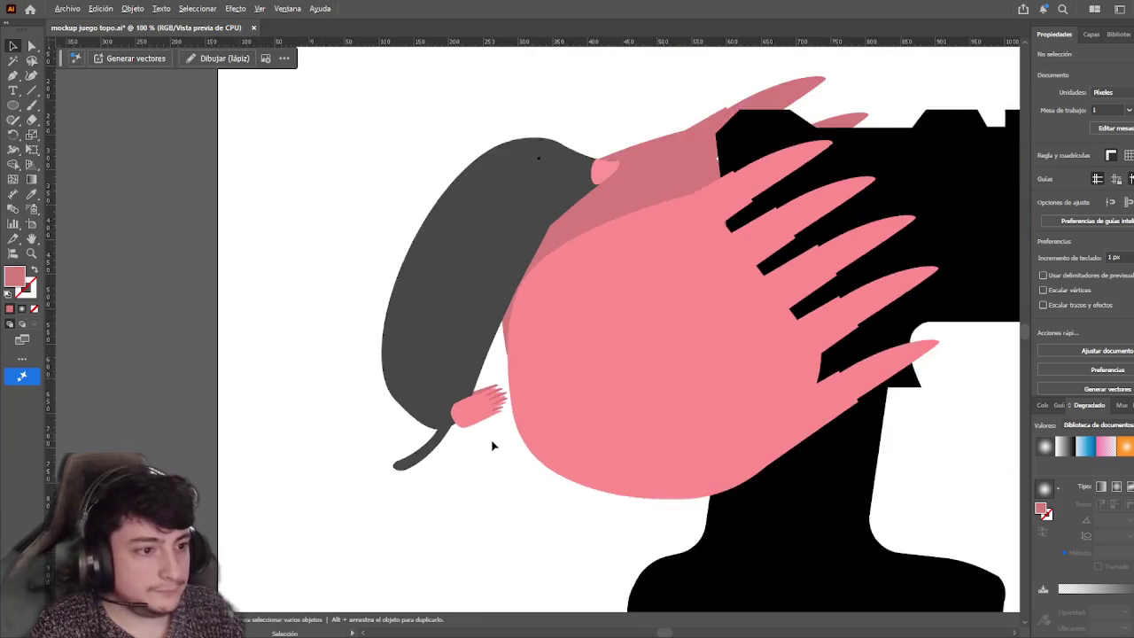
Move the grey mole head group down slightly
scroll(501, 446, "down", 1)
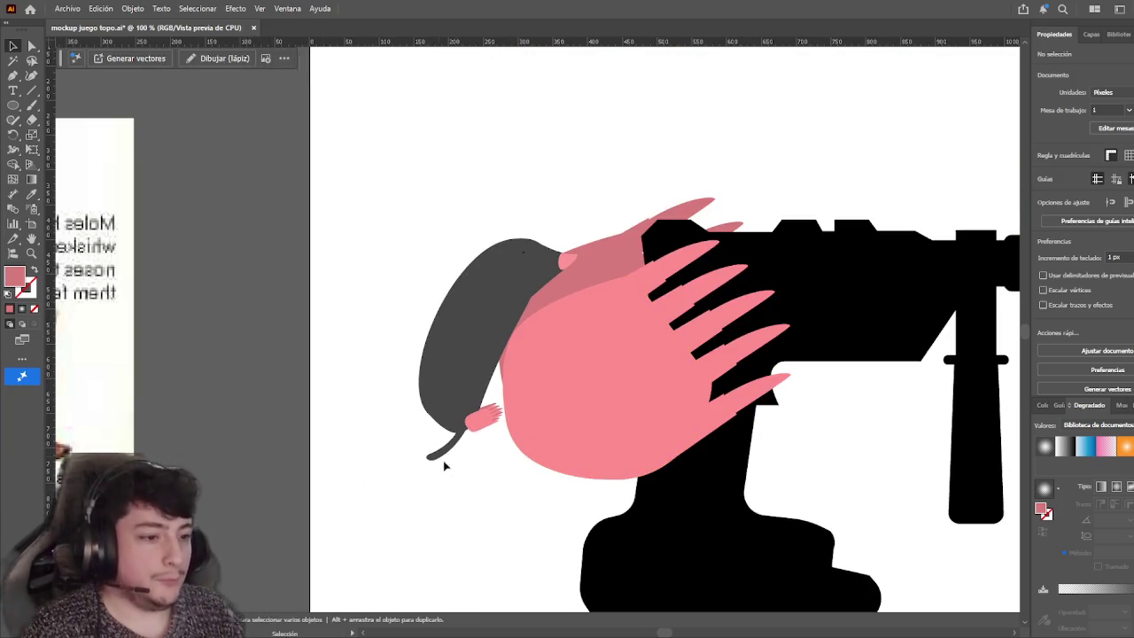
left_click_drag(483, 467, 420, 422)
left_click_drag(492, 347, 492, 361)
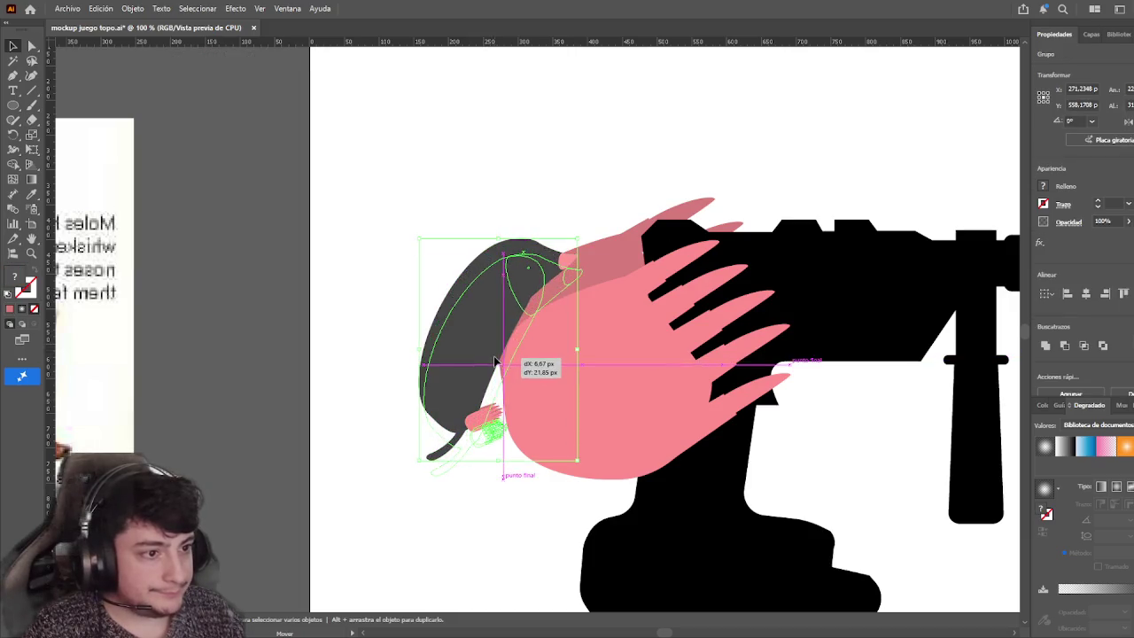
left_click(491, 487)
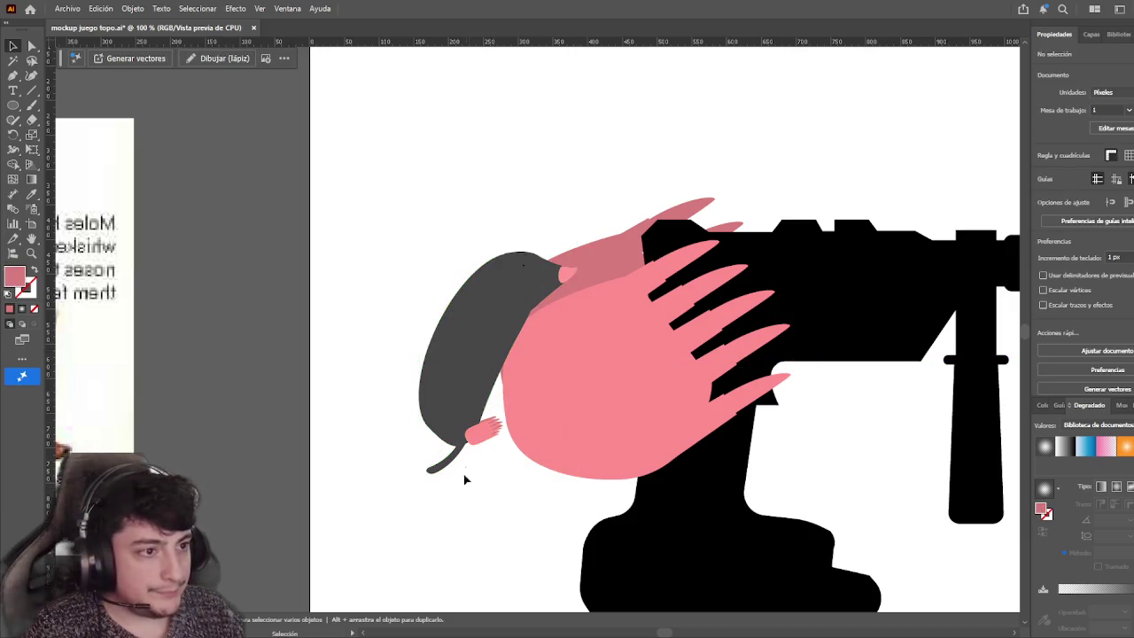
Reposition the large pink paw, shifting it up-left and then about 8–10 px down
left_click(538, 396)
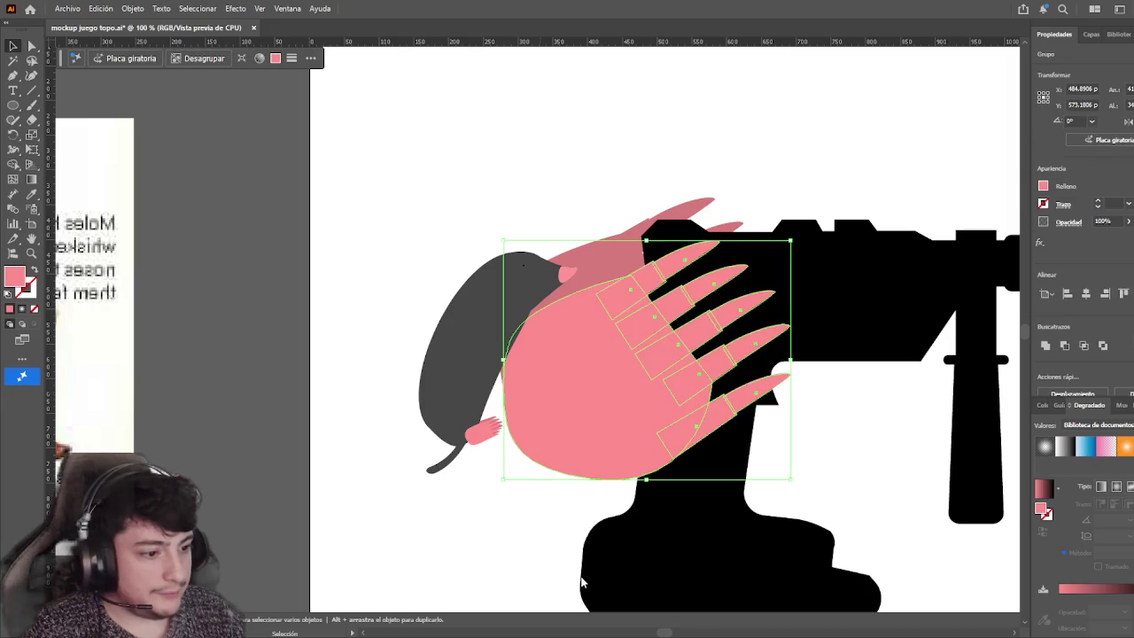
left_click(534, 554)
left_click_drag(534, 554, 421, 469)
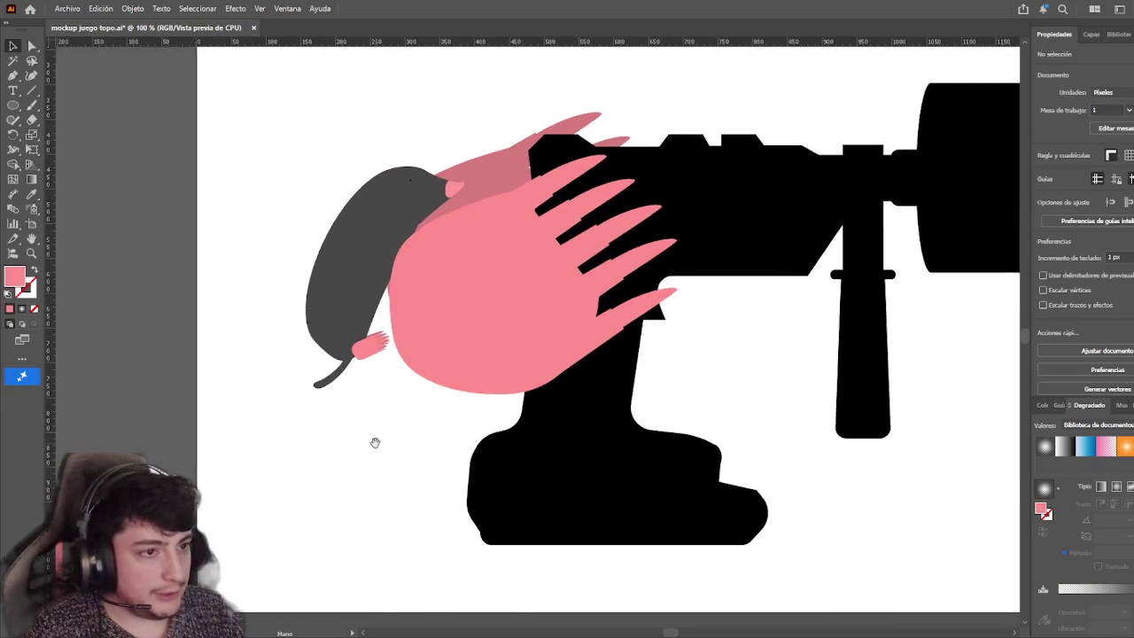
left_click_drag(428, 325, 420, 309)
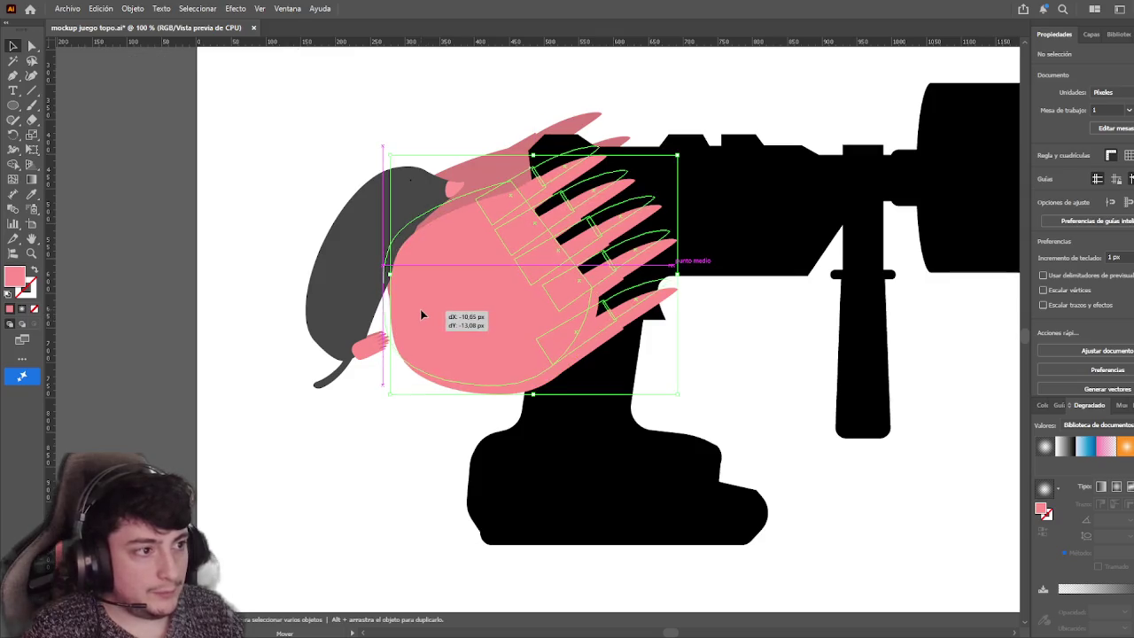
left_click(372, 432)
left_click_drag(452, 355, 454, 363)
left_click(416, 459)
Lower the grey mole further, then inspect its pink snout in isolation mode and exit
left_click_drag(363, 332, 364, 346)
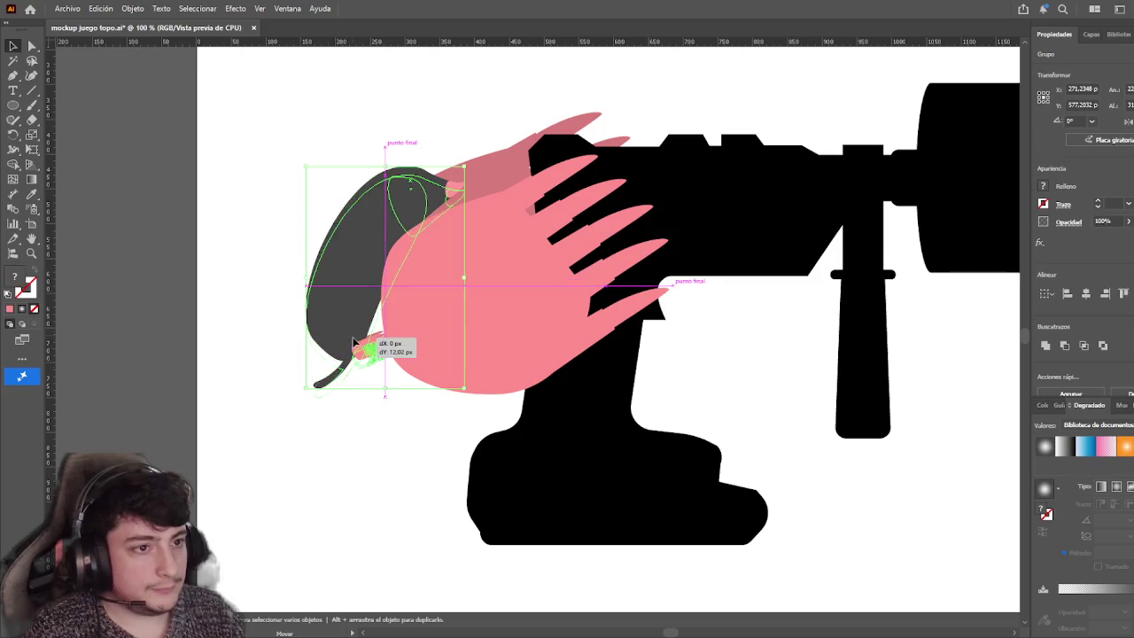
left_click(419, 466)
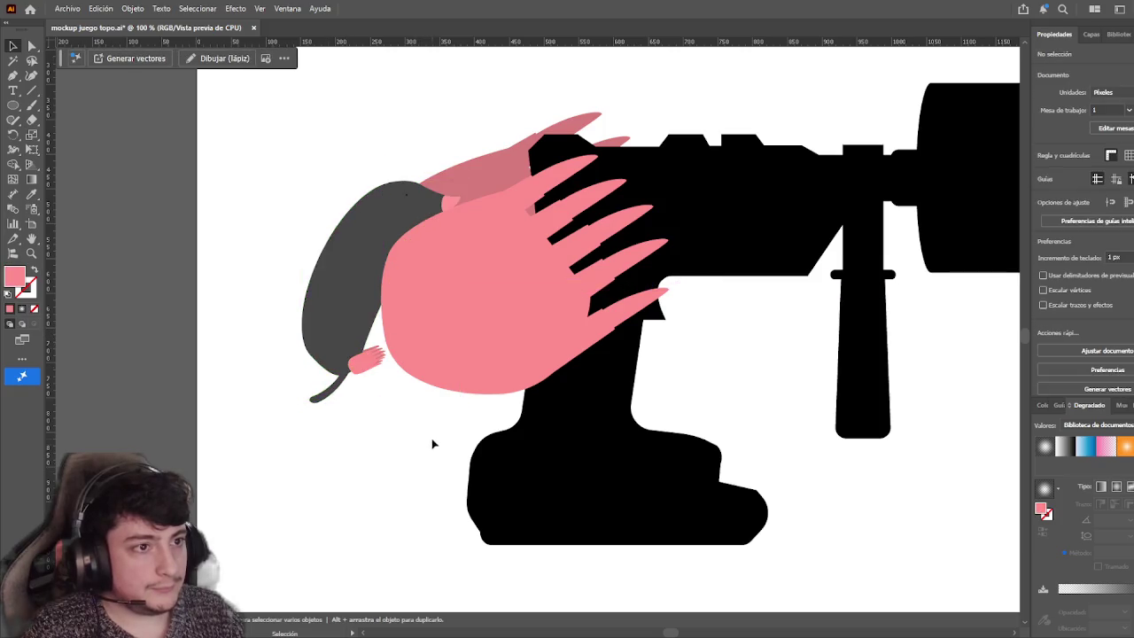
scroll(406, 197, "up", 3)
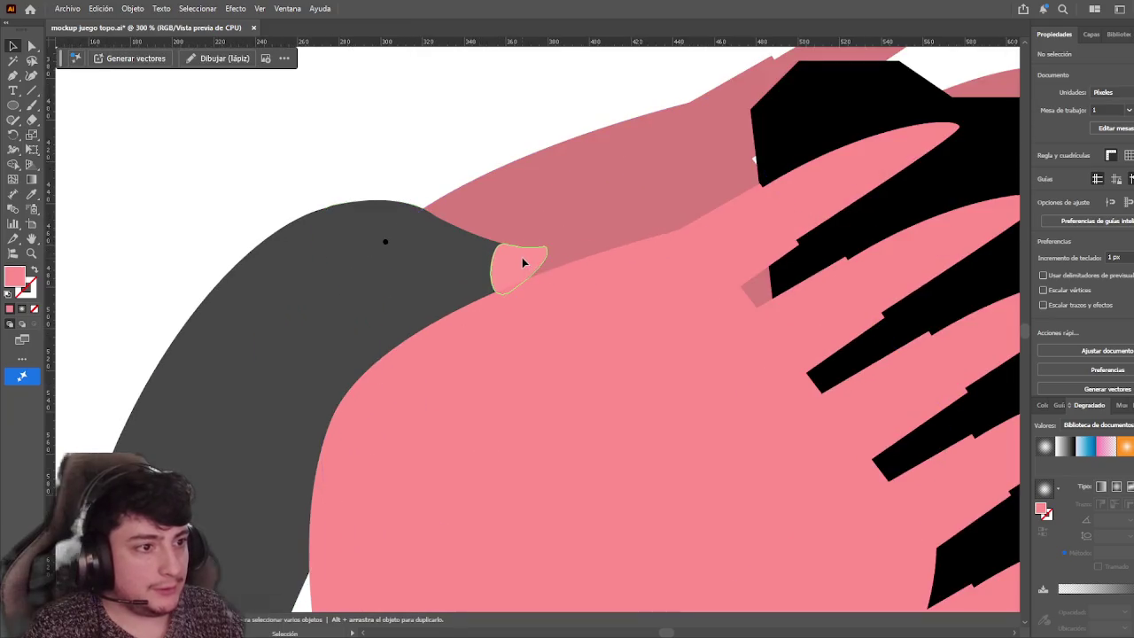
double_click(522, 265)
left_click(522, 265)
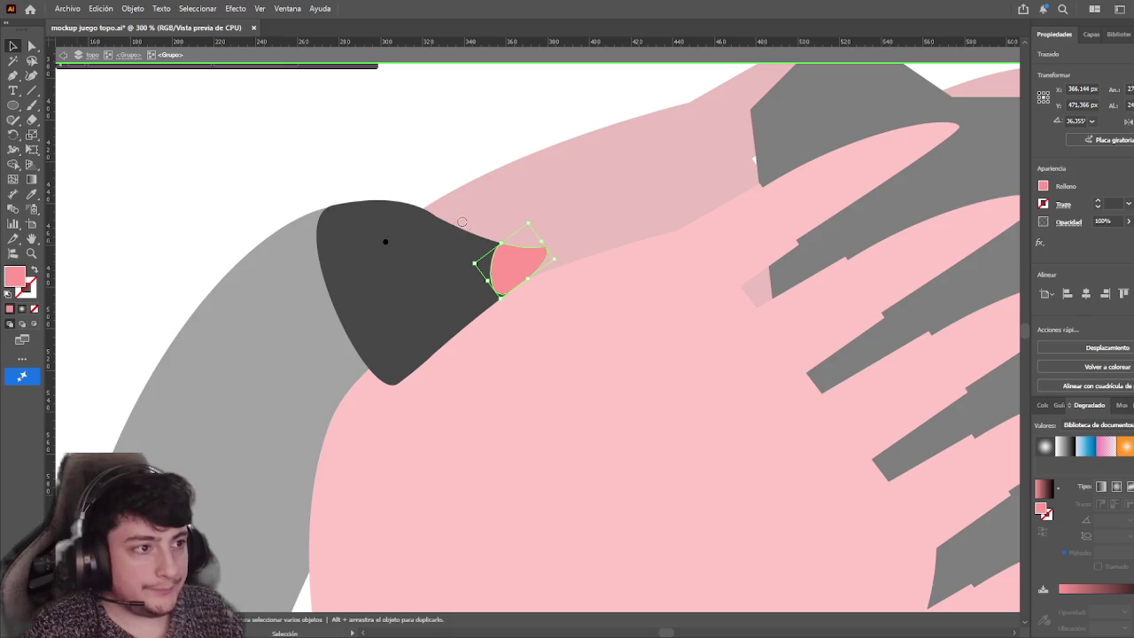
double_click(383, 144)
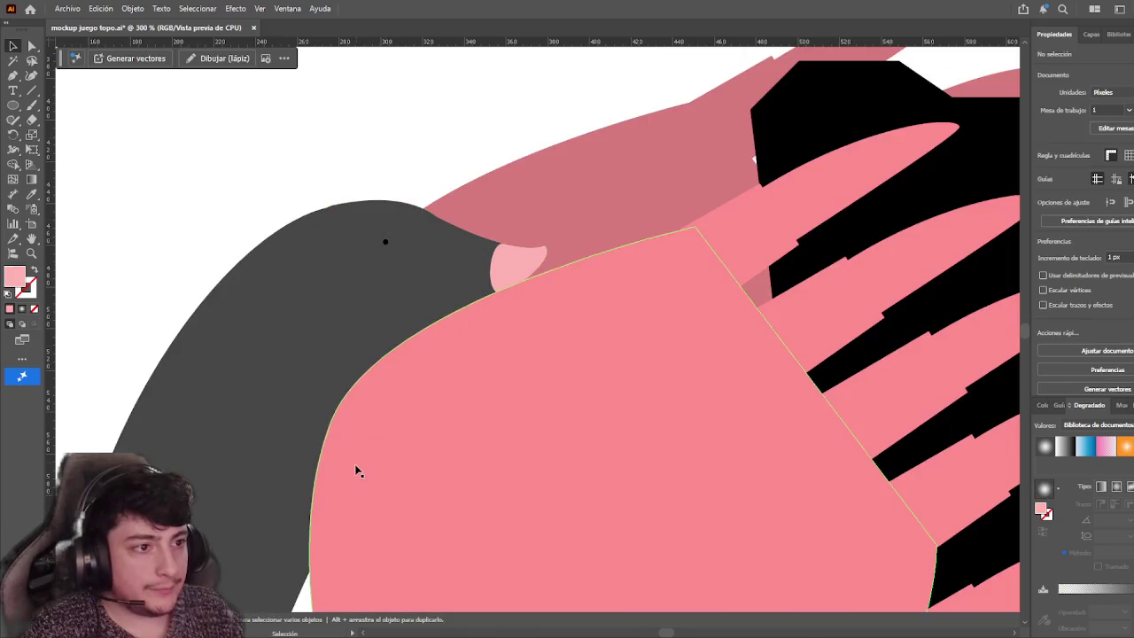
scroll(359, 470, "down", 3)
scroll(361, 472, "down", 2)
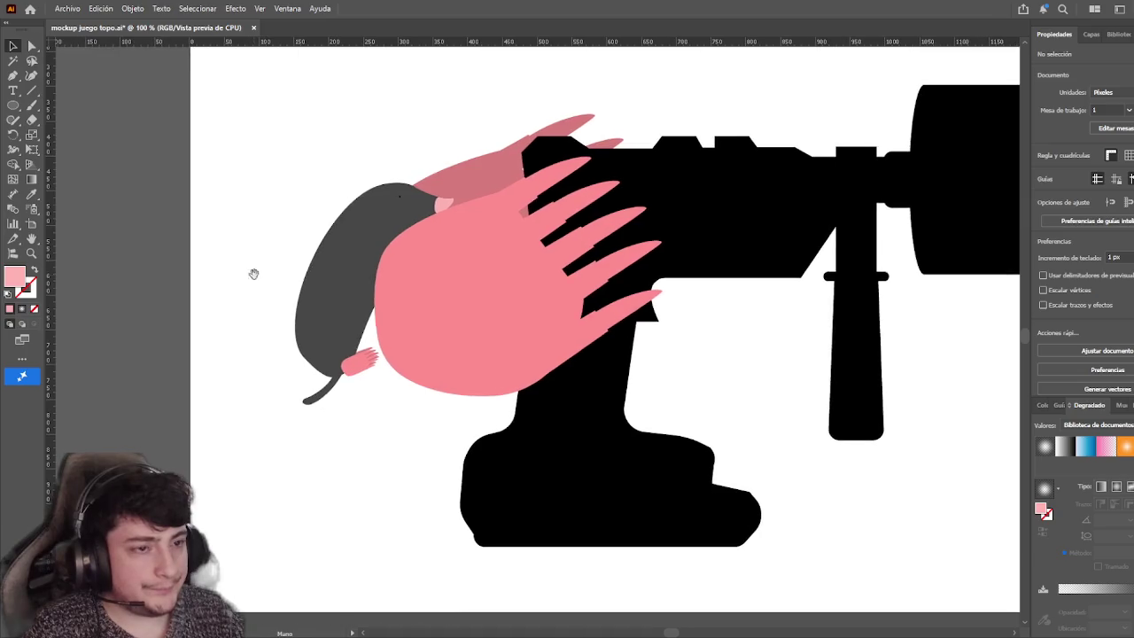
Rotate the mole group so it leans further down behind the pink paw
left_click_drag(250, 273, 281, 240)
scroll(288, 246, "down", 1)
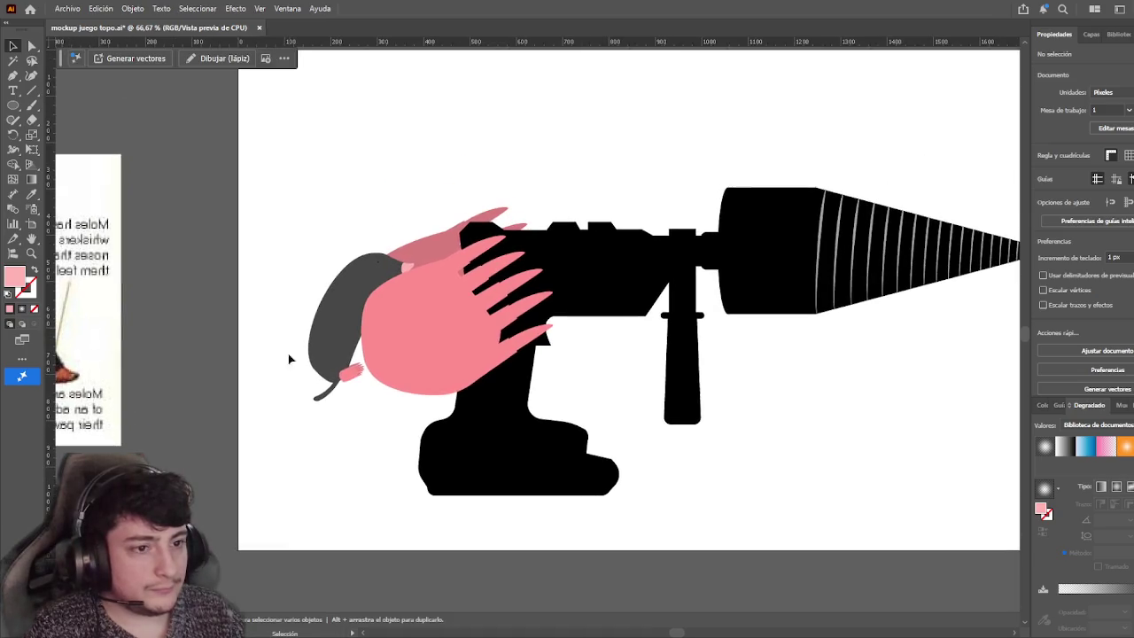
left_click_drag(353, 416, 312, 409)
left_click(312, 470)
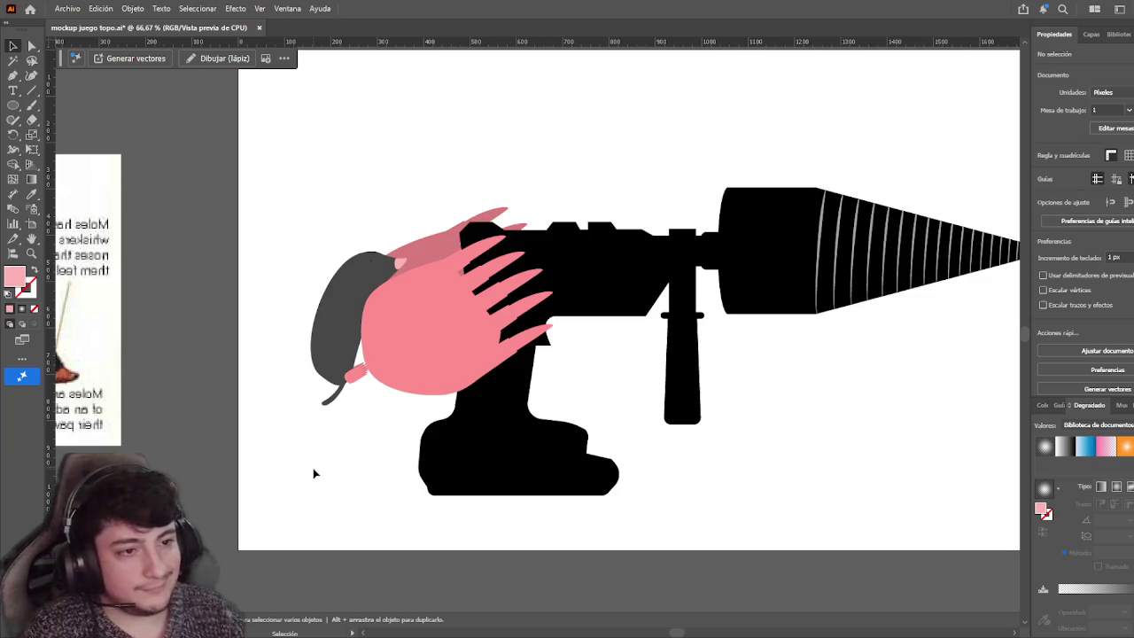
Pan across the mole reference images to the Britannica mole illustration
left_click_drag(277, 404, 634, 311)
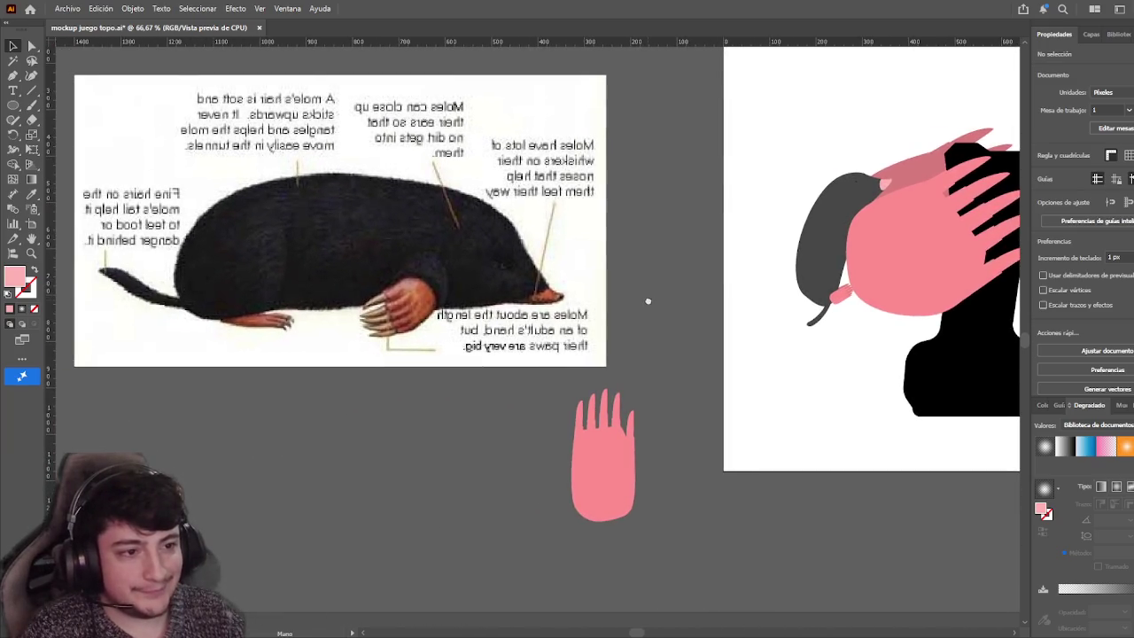
scroll(646, 299, "up", 2)
scroll(375, 319, "down", 2)
scroll(552, 292, "up", 1)
left_click_drag(632, 274, 663, 274)
scroll(324, 263, "up", 2)
scroll(436, 272, "down", 3)
mouse_move(436, 273)
left_mouse_down()
mouse_move(638, 271)
mouse_move(310, 271)
left_mouse_up()
scroll(608, 236, "up", 1)
mouse_move(608, 236)
left_mouse_down()
mouse_move(373, 478)
mouse_move(559, 235)
left_mouse_up()
scroll(398, 354, "up", 2)
scroll(399, 359, "up", 1)
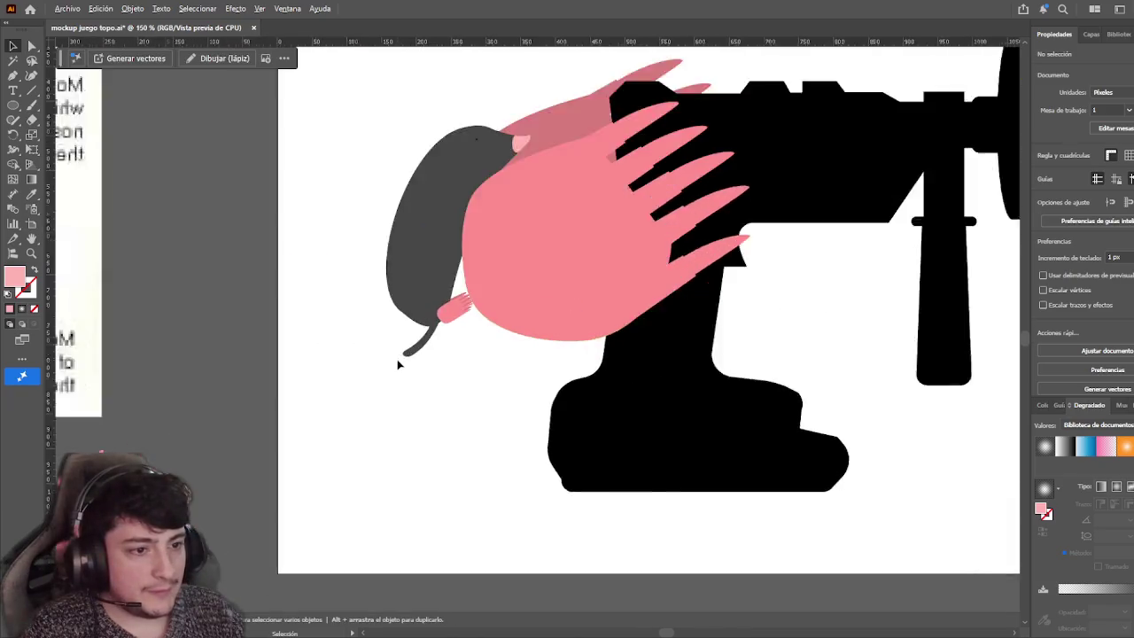
scroll(421, 354, "up", 1)
Compare the dark mole against the reference photos above the drill
left_click(421, 353)
left_click(328, 373)
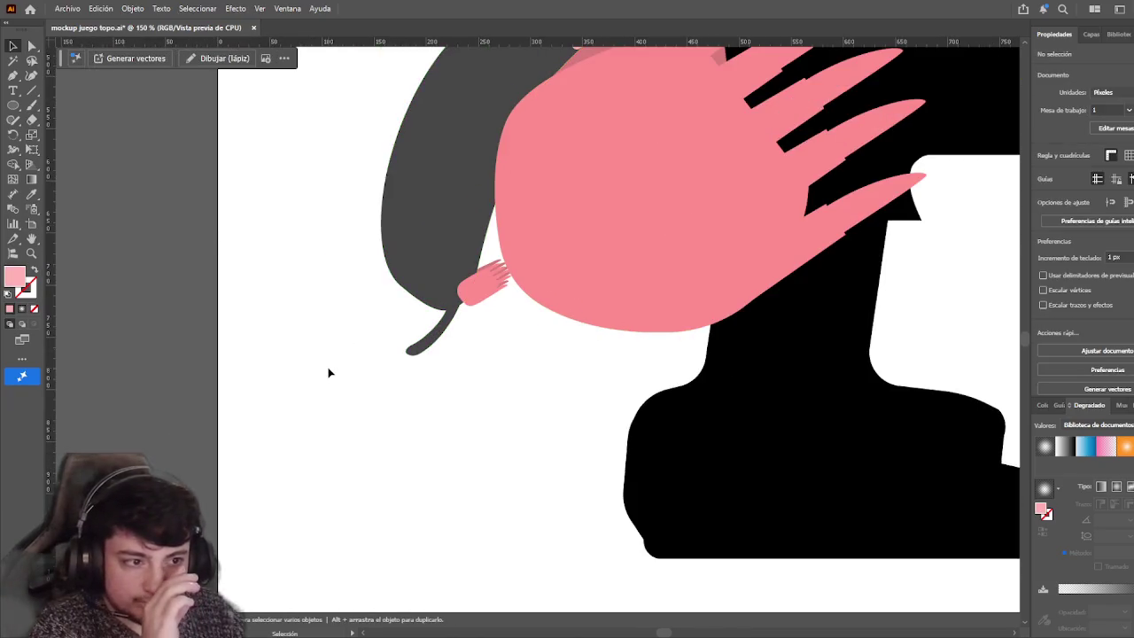
scroll(426, 328, "down", 1)
scroll(458, 312, "down", 1)
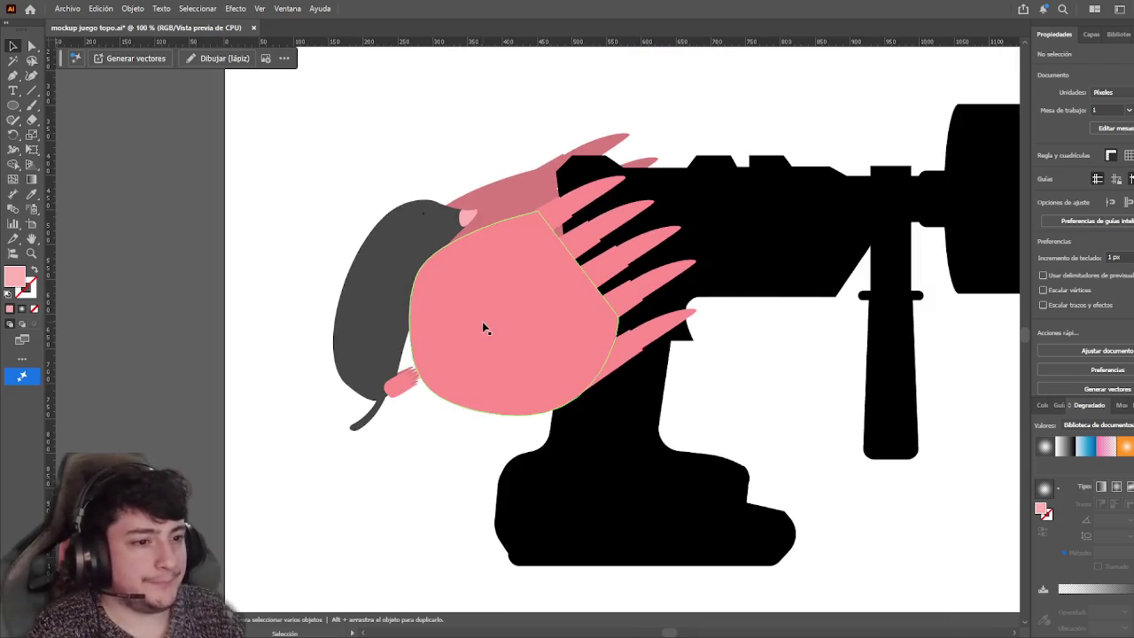
scroll(486, 328, "down", 1)
left_click_drag(741, 119, 380, 443)
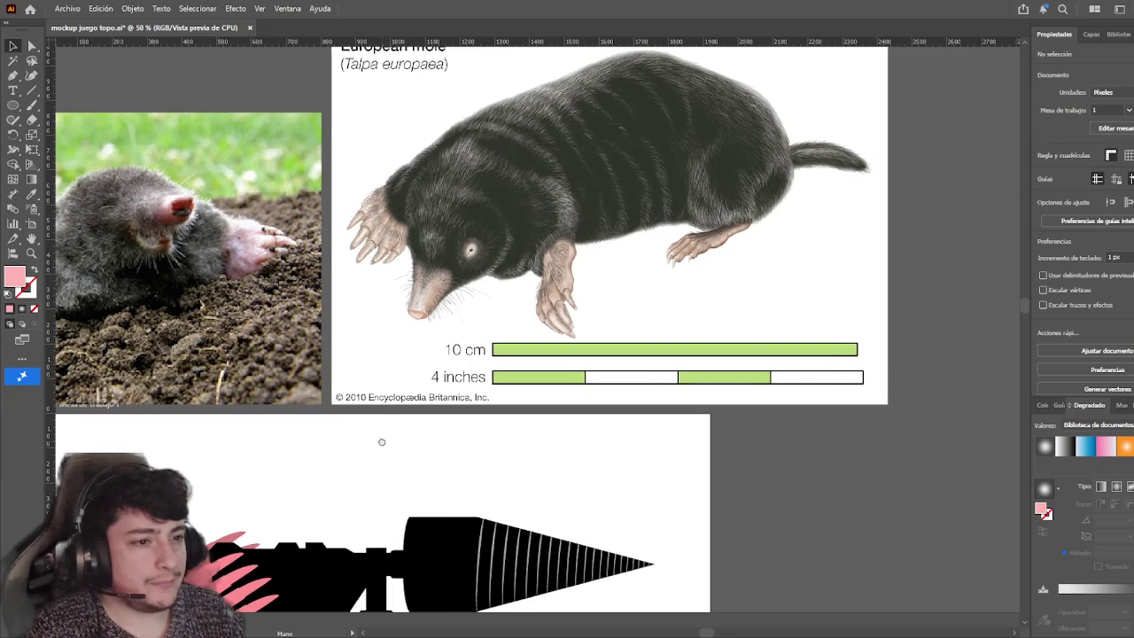
left_click_drag(380, 442, 563, 404)
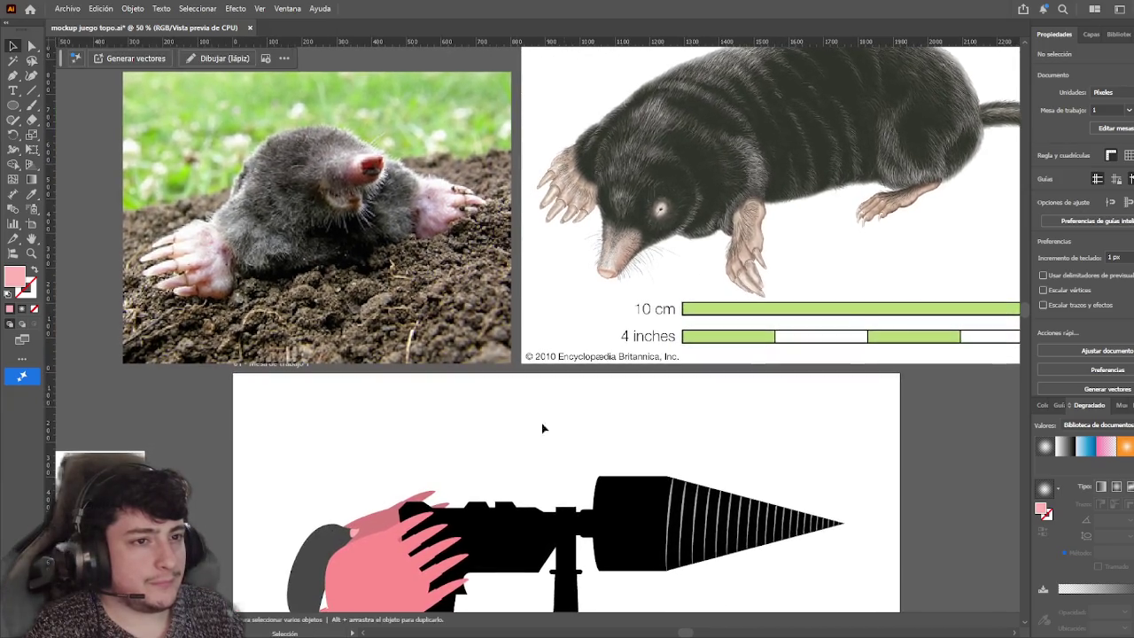
scroll(554, 390, "down", 3)
scroll(547, 347, "left", 2)
scroll(453, 381, "up", 1)
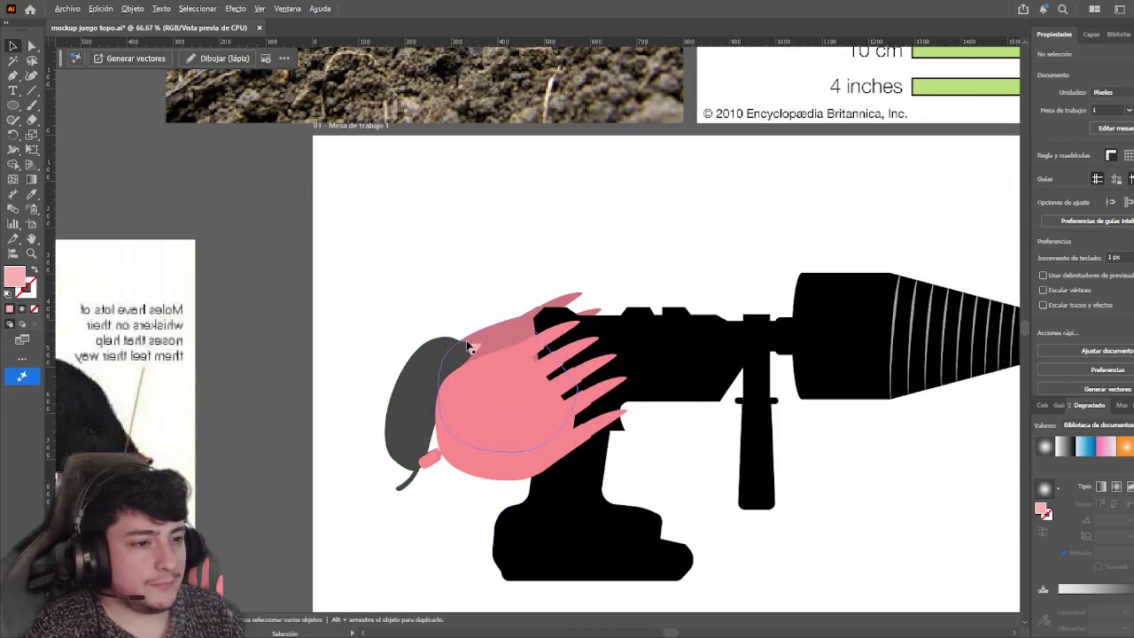
scroll(454, 379, "up", 2)
scroll(451, 373, "up", 2)
scroll(329, 239, "down", 1)
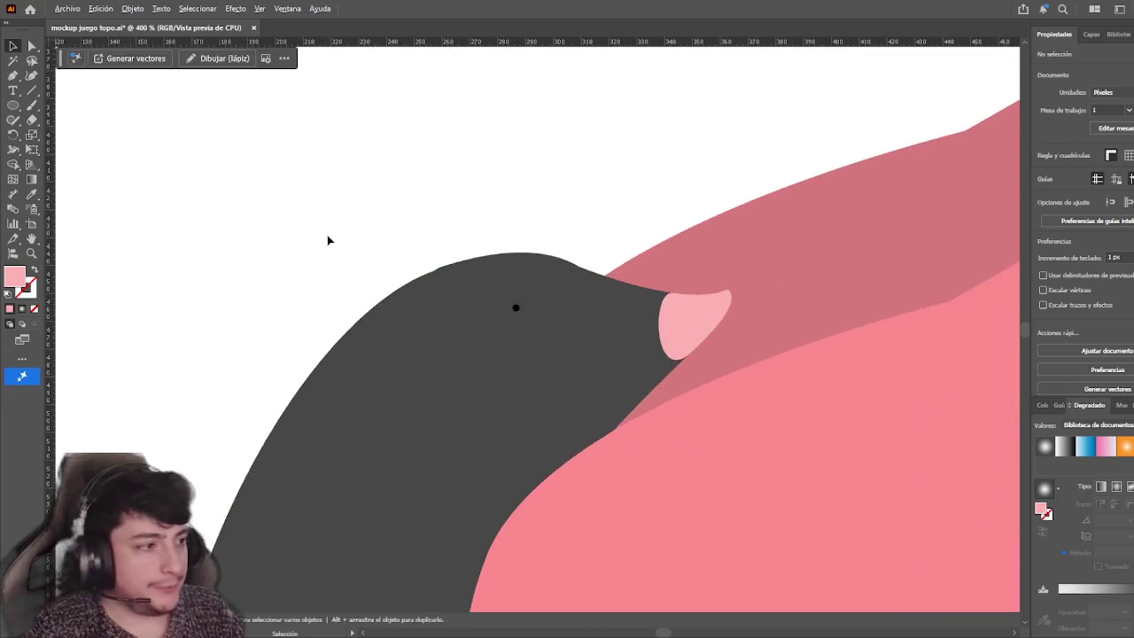
scroll(346, 263, "down", 3)
scroll(348, 272, "down", 2)
key("a")
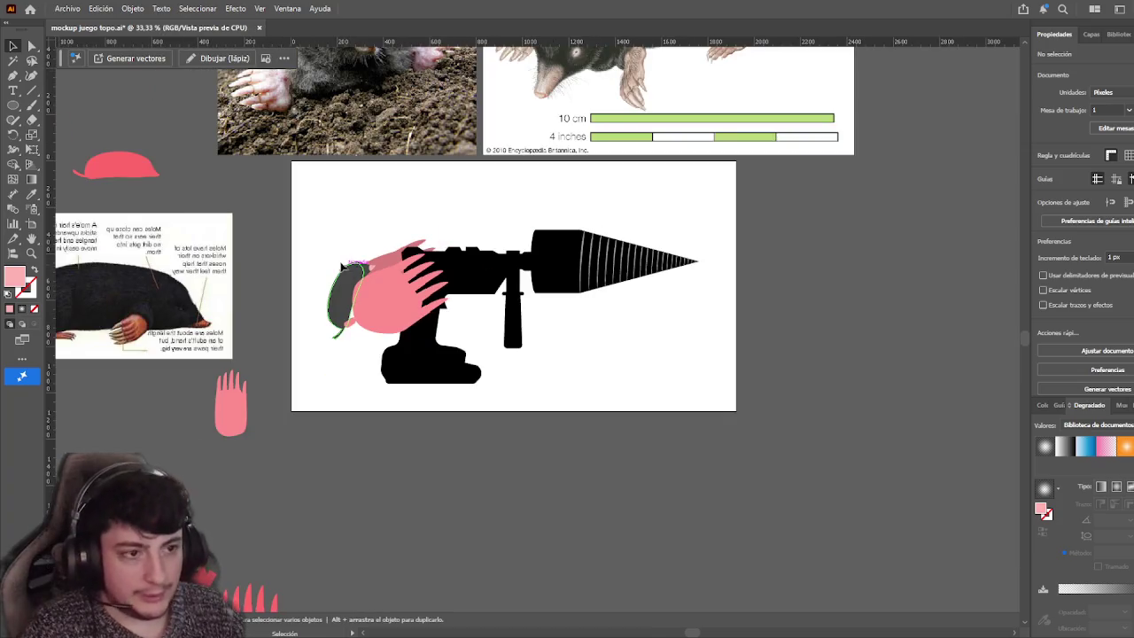
scroll(301, 266, "up", 1)
scroll(296, 279, "right", 1)
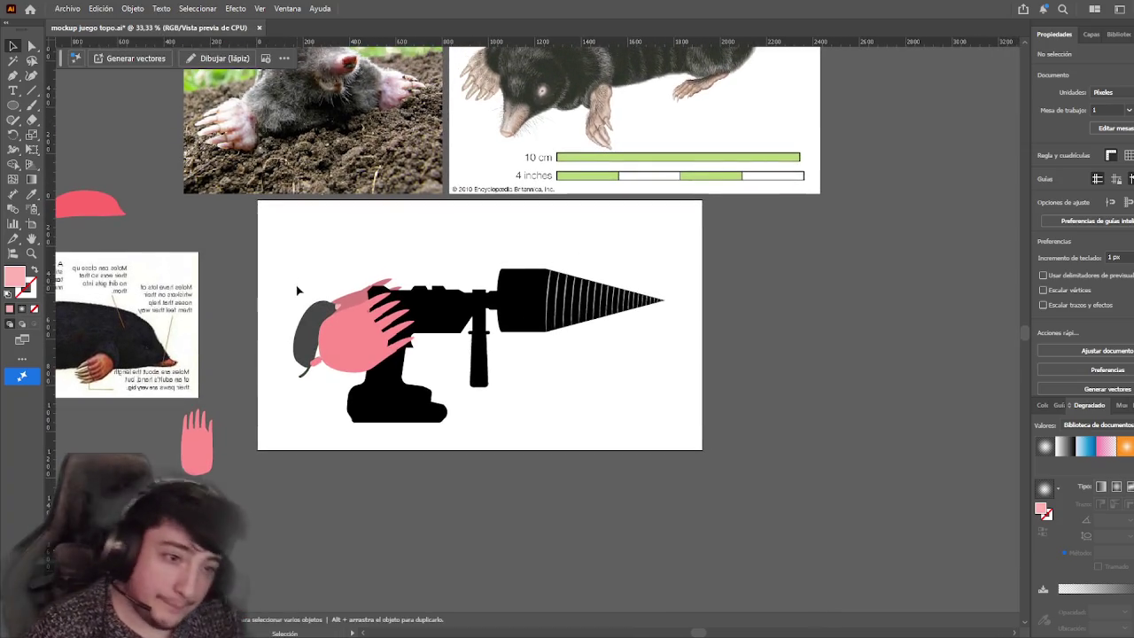